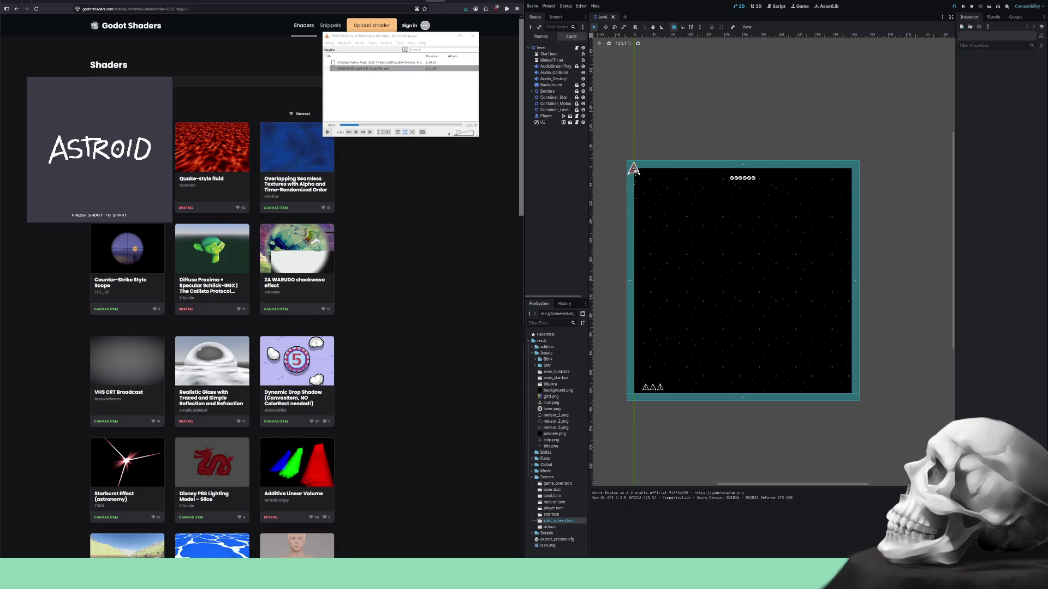
Center and enlarge the ASTROID game window, then minimize VLC and the browser.
{"action": "mouse_move", "coordinate": [100, 150]}
{"action": "left_mouse_down"}
{"action": "mouse_move", "coordinate": [309, 300]}
{"action": "mouse_move", "coordinate": [361, 244]}
{"action": "mouse_move", "coordinate": [307, 238]}
{"action": "left_mouse_up"}
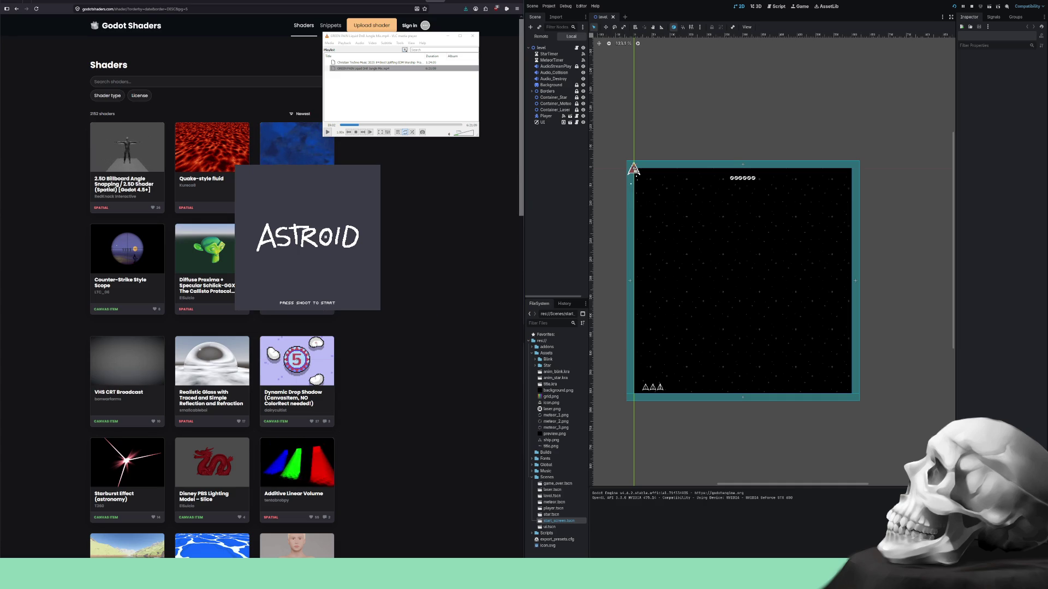
{"action": "left_click_drag", "start_coordinate": [380, 310], "coordinate": [481, 411]}
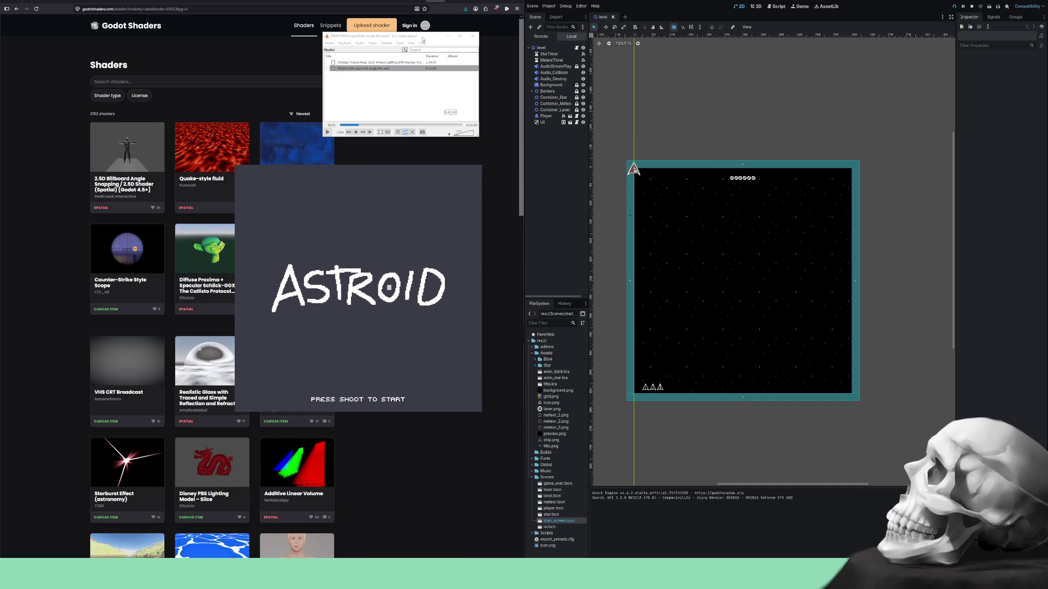
{"action": "left_click", "coordinate": [448, 36]}
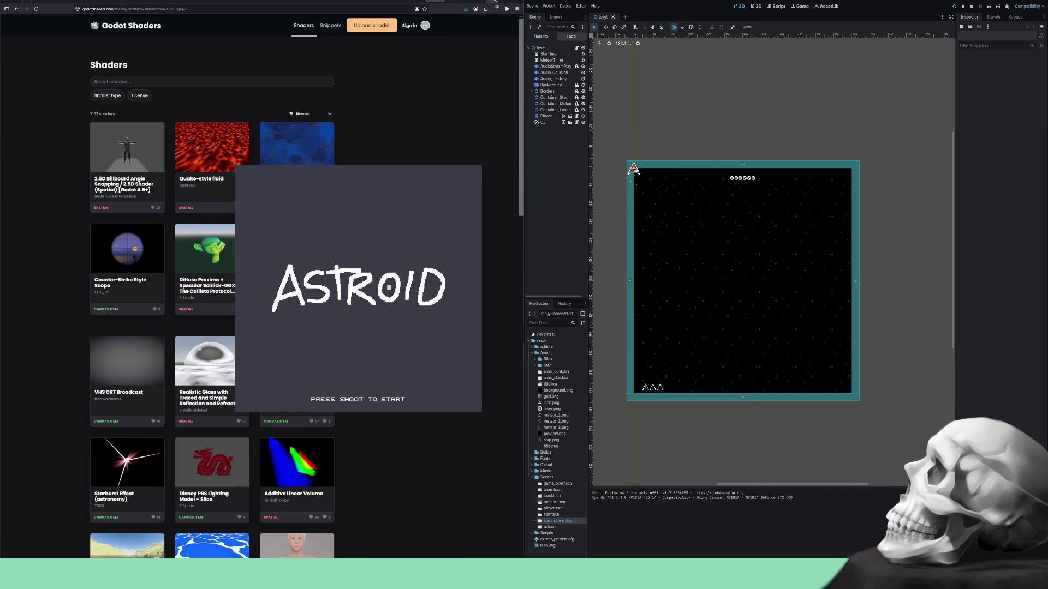
{"action": "left_click", "coordinate": [473, 12]}
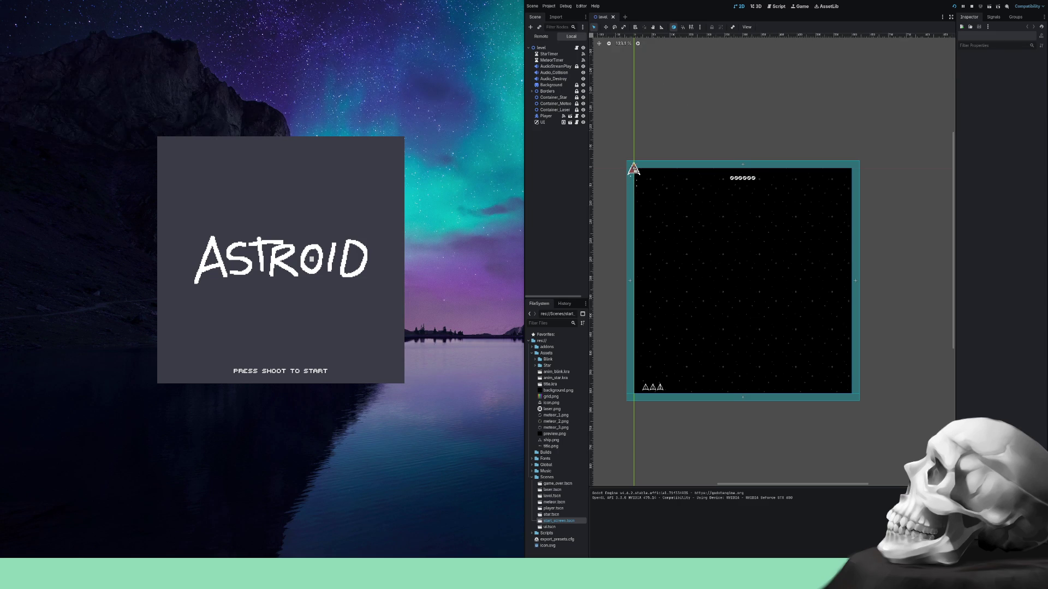
Start ASTROID with Space, steer the ship with the arrow keys to shoot meteors, then stop the game.
{"action": "key", "text": "space"}
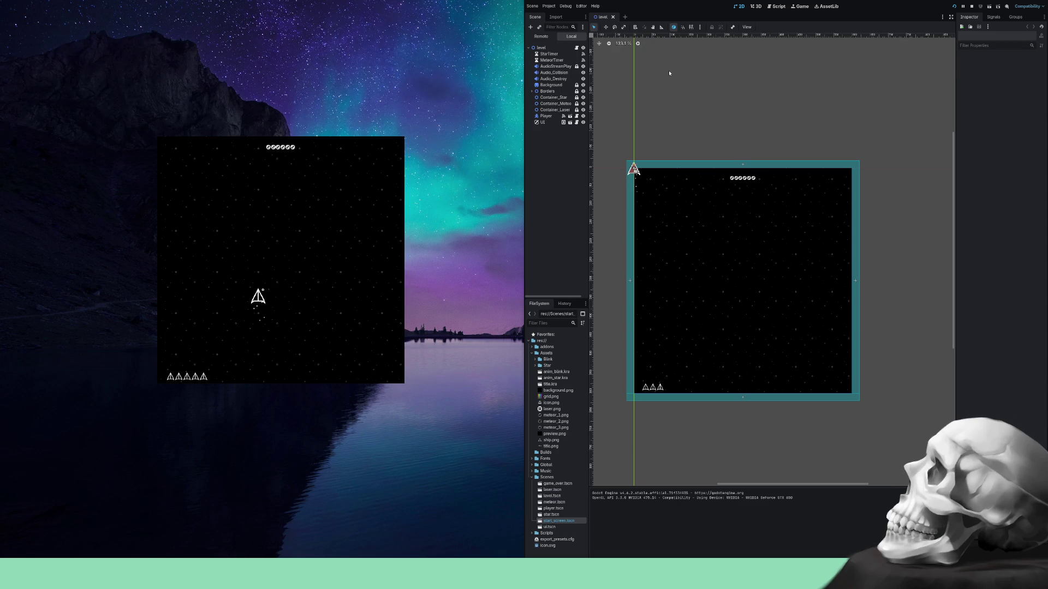
{"action": "key", "text": "Down"}
{"action": "key", "text": "Right"}
{"action": "key", "text": "Left"}
{"action": "key", "text": "Right"}
{"action": "key", "text": "Left"}
{"action": "key", "text": "Right"}
{"action": "key", "text": "Left"}
{"action": "key", "text": "Right"}
{"action": "key", "text": "Right"}
{"action": "key", "text": "Left"}
{"action": "key", "text": "Left"}
{"action": "key", "text": "Right"}
{"action": "key", "text": "Left"}
{"action": "key", "text": "Right"}
{"action": "key", "text": "Left"}
{"action": "key", "text": "Left"}
{"action": "key", "text": "Right"}
{"action": "key", "text": "Left"}
{"action": "key", "text": "Right"}
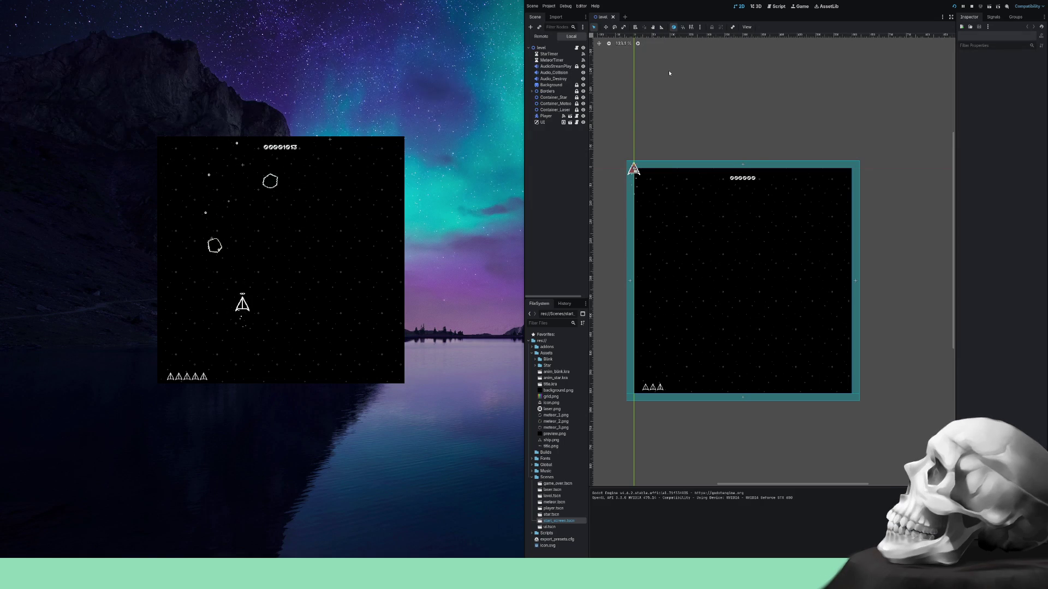
{"action": "key", "text": "Left"}
{"action": "key", "text": "Left"}
{"action": "key", "text": "Right"}
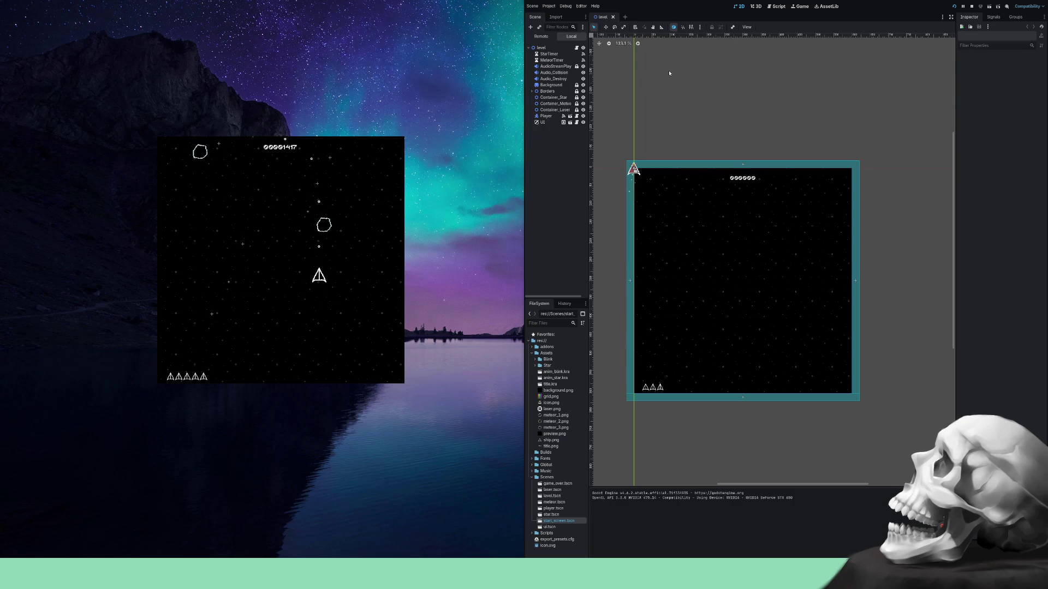
{"action": "key", "text": "Left"}
{"action": "key", "text": "Right"}
{"action": "key", "text": "Right"}
{"action": "key", "text": "Left"}
{"action": "key", "text": "Right"}
{"action": "key", "text": "Left"}
{"action": "key", "text": "Left"}
{"action": "key", "text": "Right"}
{"action": "key", "text": "Left"}
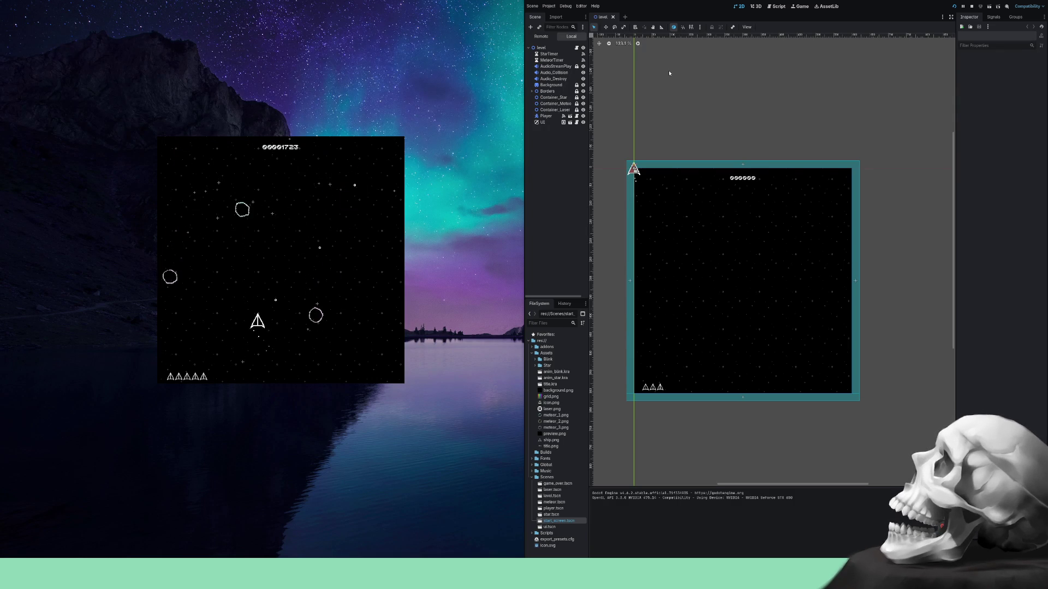
{"action": "key", "text": "Right"}
{"action": "key", "text": "Right"}
{"action": "key", "text": "Left"}
{"action": "key", "text": "Left"}
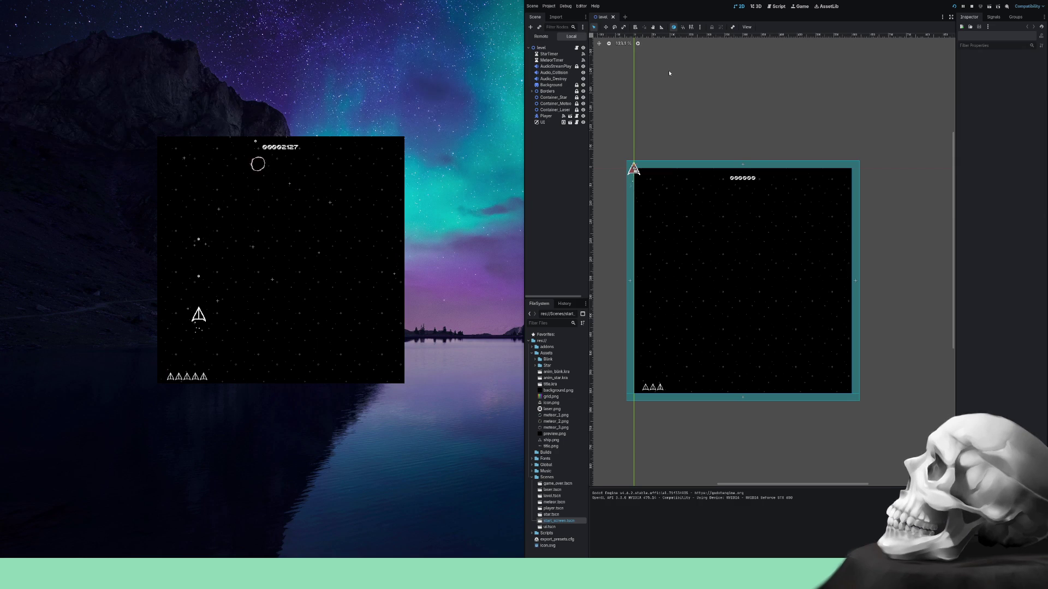
{"action": "key", "text": "Right"}
{"action": "key", "text": "Right"}
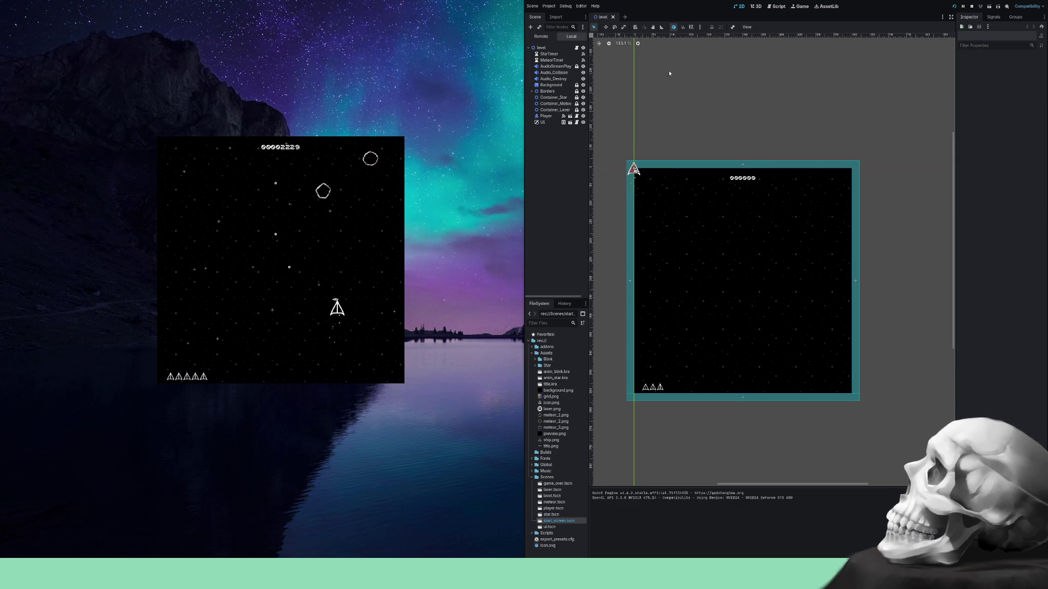
{"action": "key", "text": "Left"}
{"action": "key", "text": "Left"}
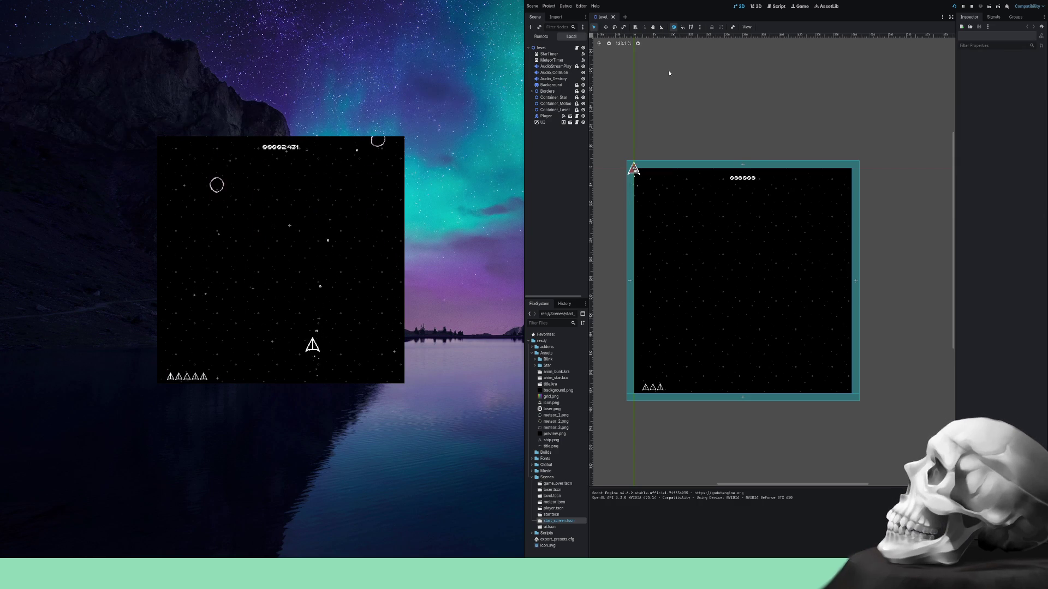
{"action": "key", "text": "Right"}
{"action": "key", "text": "Right"}
{"action": "key", "text": "Left"}
{"action": "key", "text": "Right"}
{"action": "key", "text": "Right"}
{"action": "key", "text": "Left"}
{"action": "key", "text": "Right"}
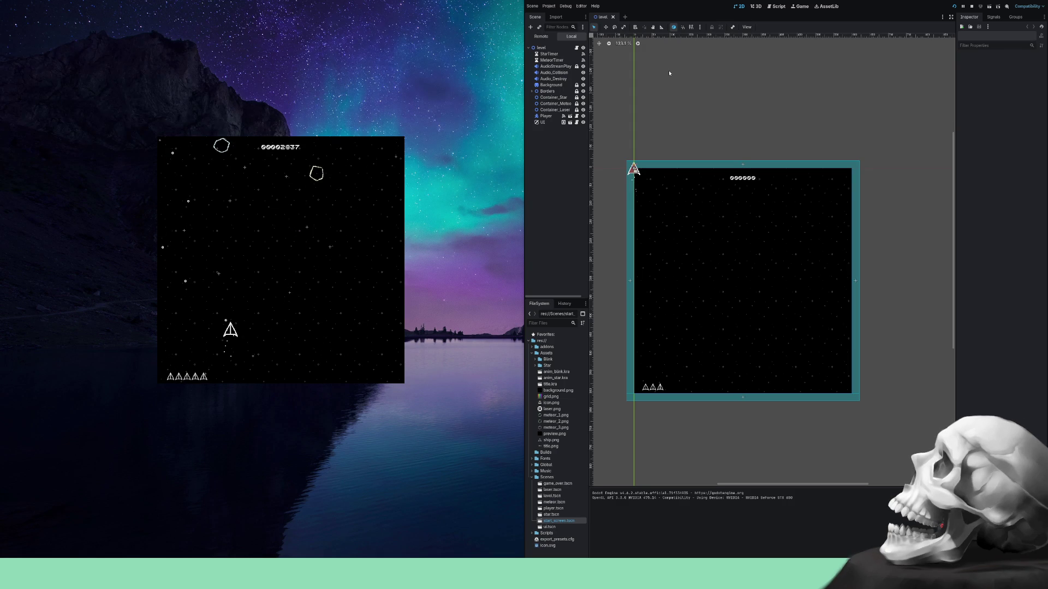
{"action": "key", "text": "Left"}
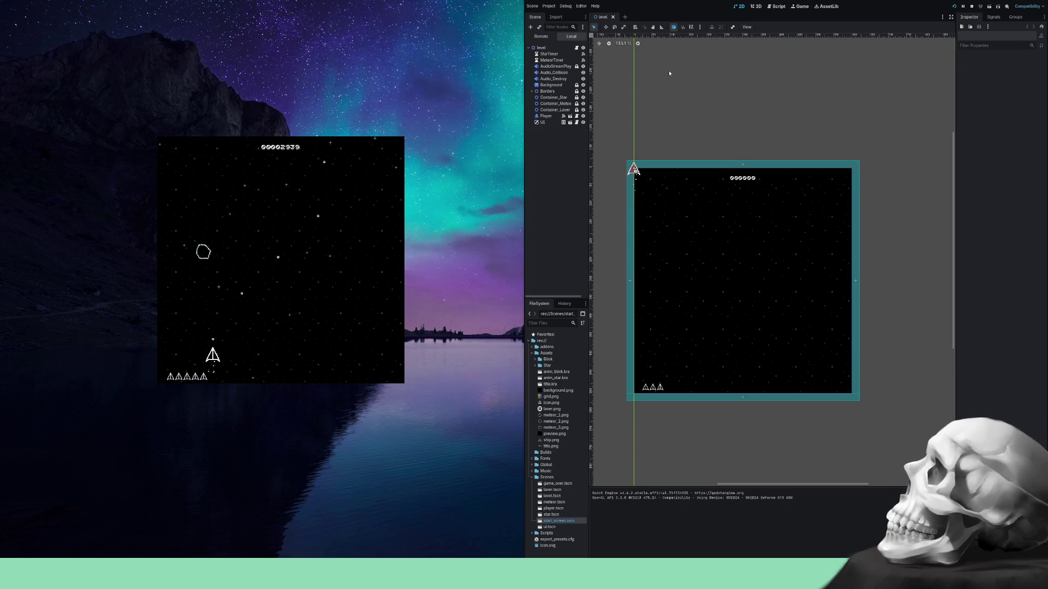
{"action": "key", "text": "Right"}
{"action": "key", "text": "Up"}
{"action": "key", "text": "Left"}
{"action": "key", "text": "Left"}
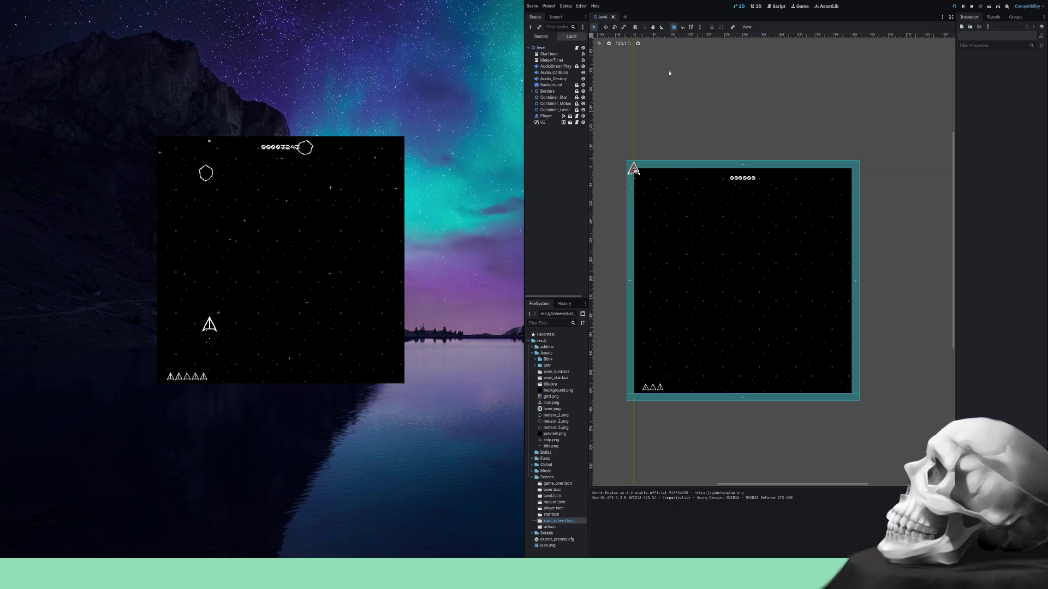
{"action": "key", "text": "Escape"}
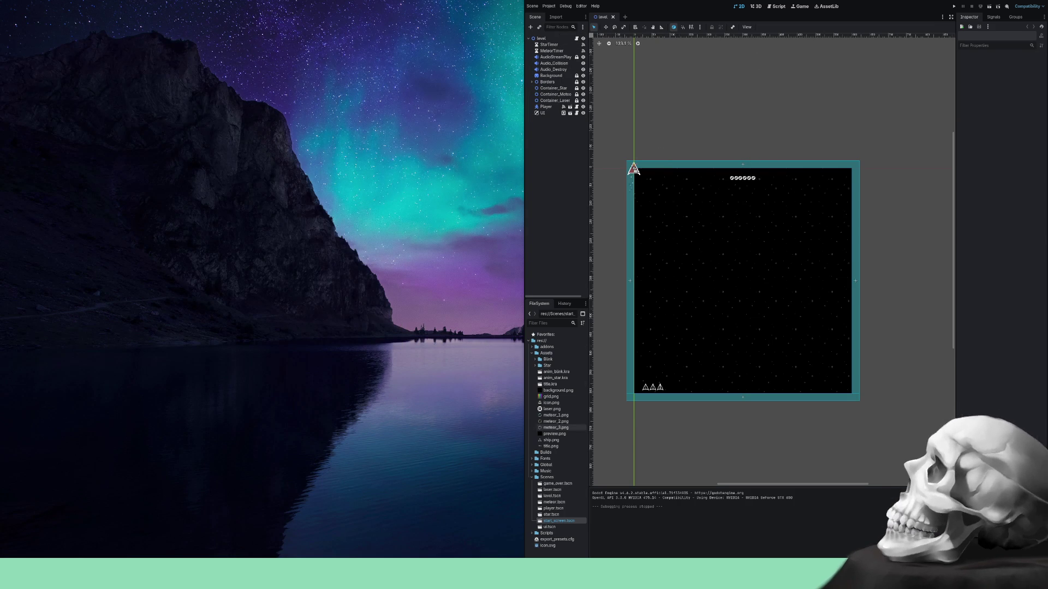
Hide CPUParticles2D in player.tscn, then save from the level scene with Ctrl+S.
{"action": "left_click", "coordinate": [553, 508]}
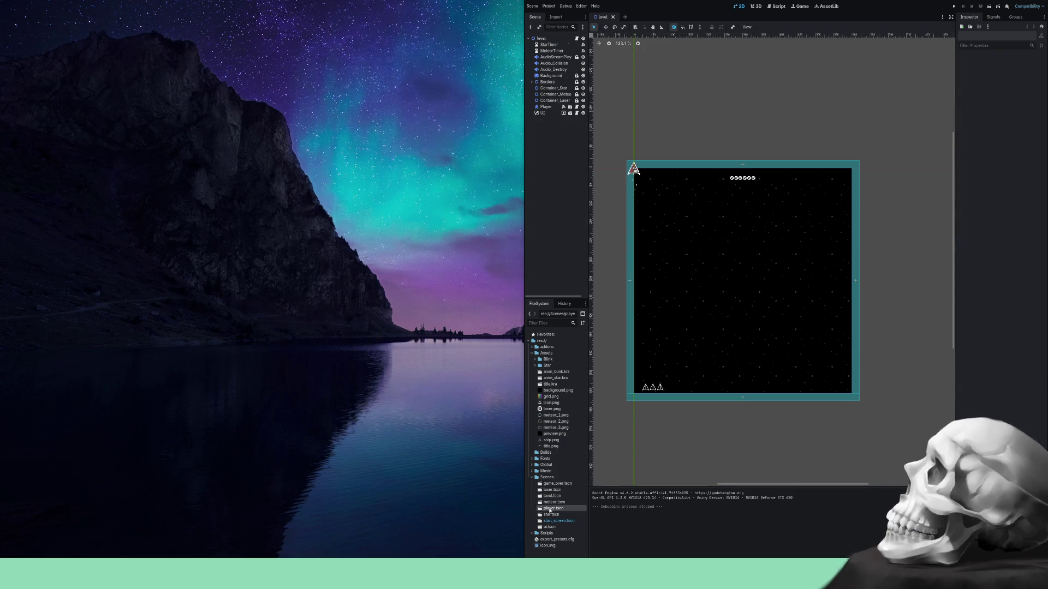
{"action": "double_click", "coordinate": [635, 170]}
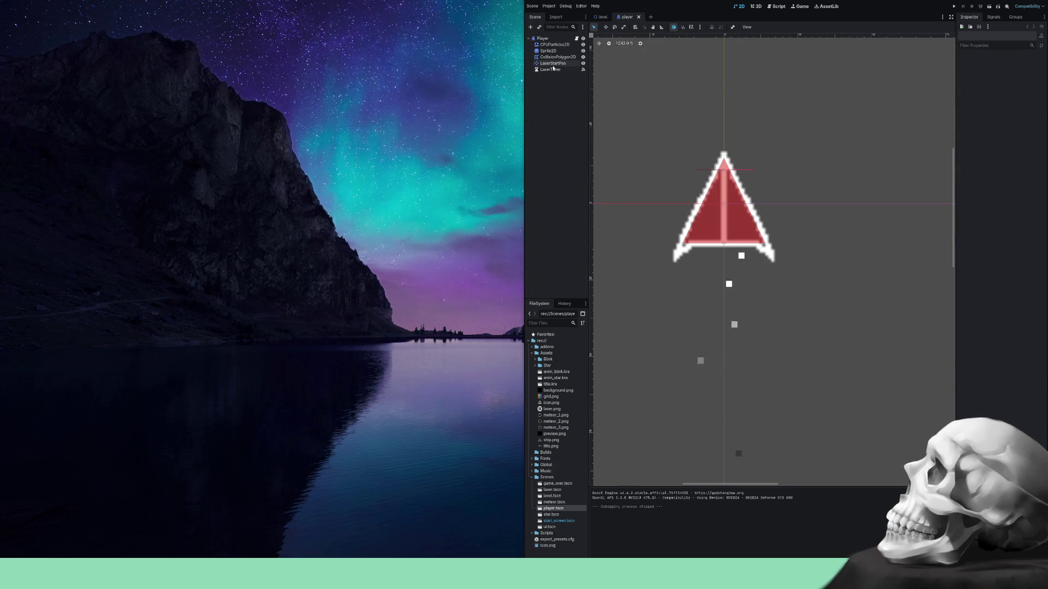
{"action": "left_click", "coordinate": [583, 45]}
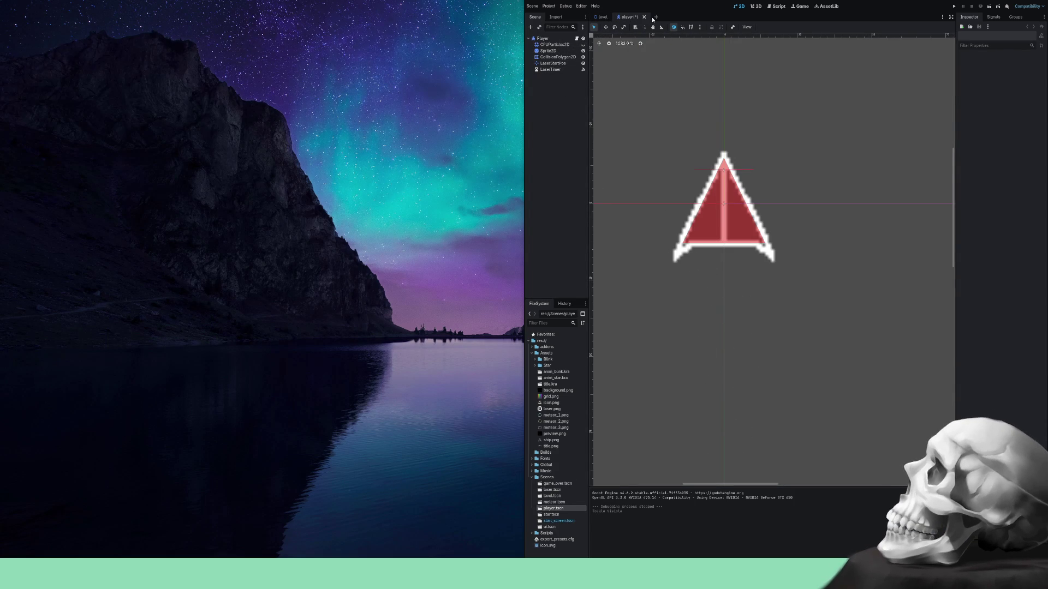
{"action": "left_click", "coordinate": [602, 18]}
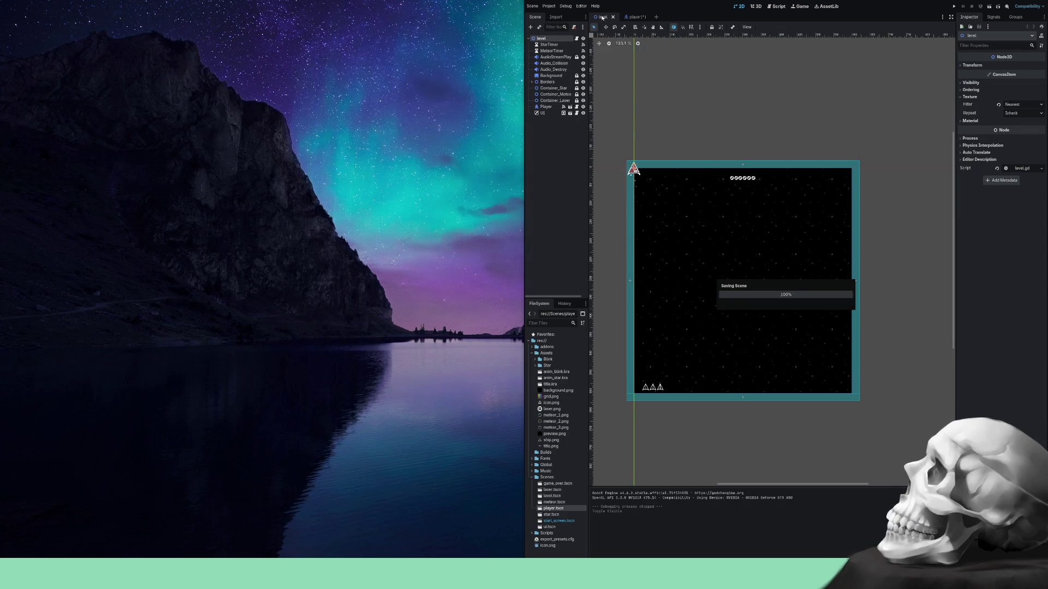
{"action": "key", "text": "ctrl+s"}
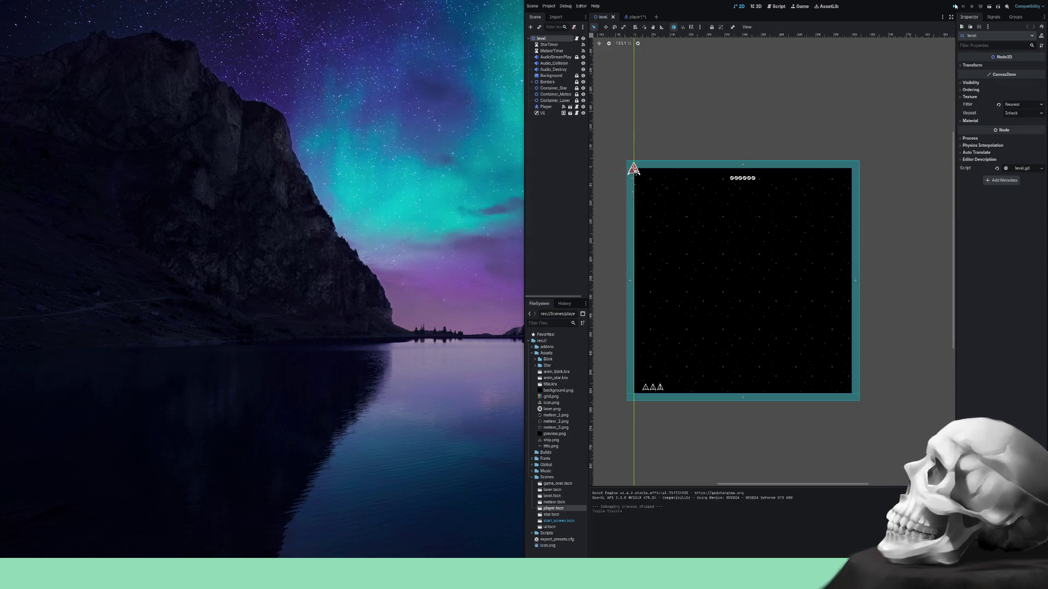
Run the project with the play button to open the 600x600 game window.
{"action": "left_click", "coordinate": [955, 6]}
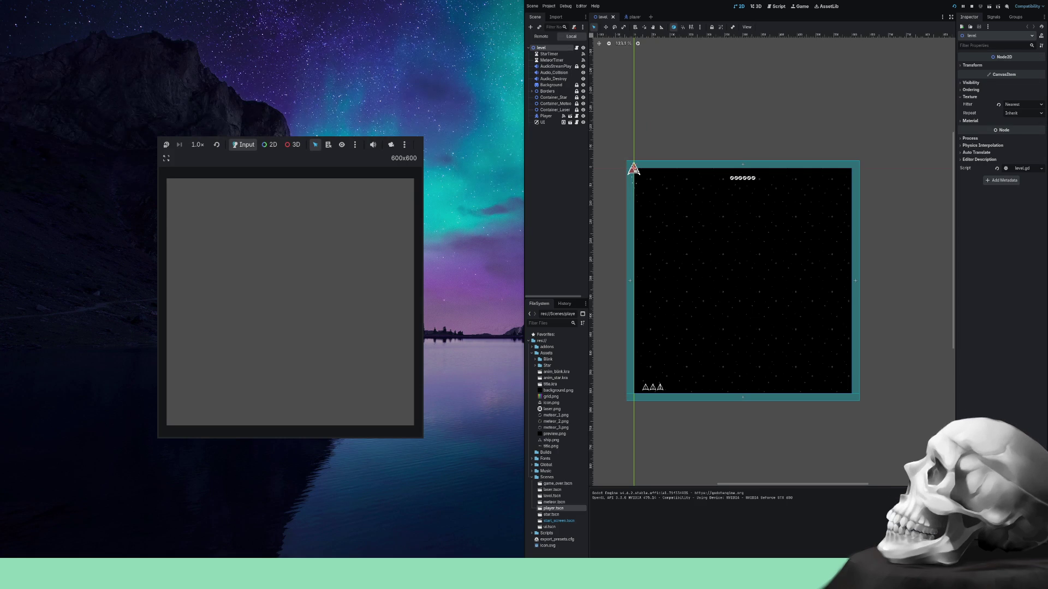
Stop the blank game window with F8, then start a new ASTROID round with Space.
{"action": "key", "text": "F8"}
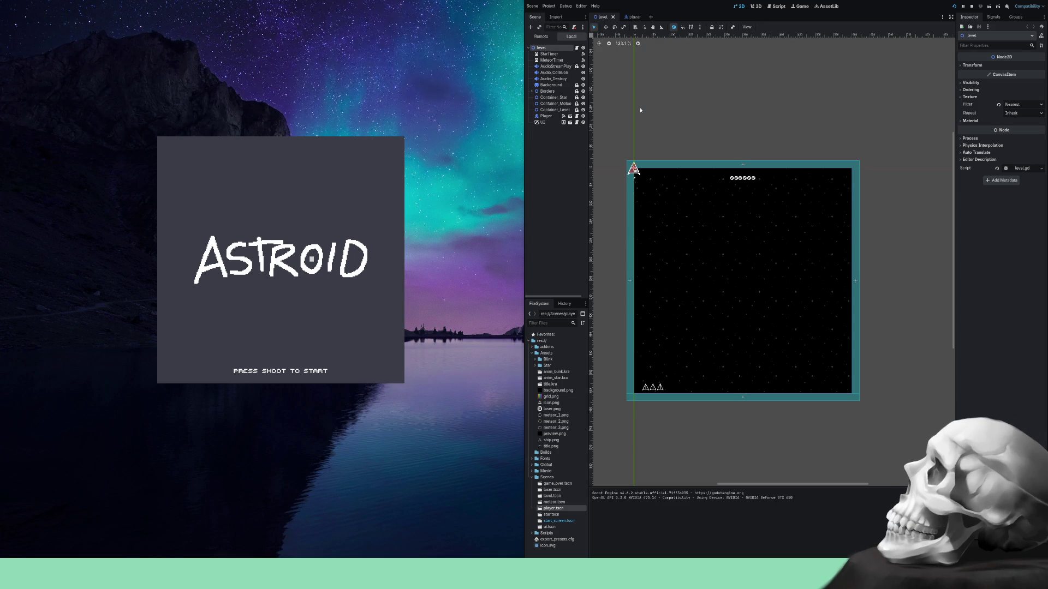
{"action": "key", "text": "space"}
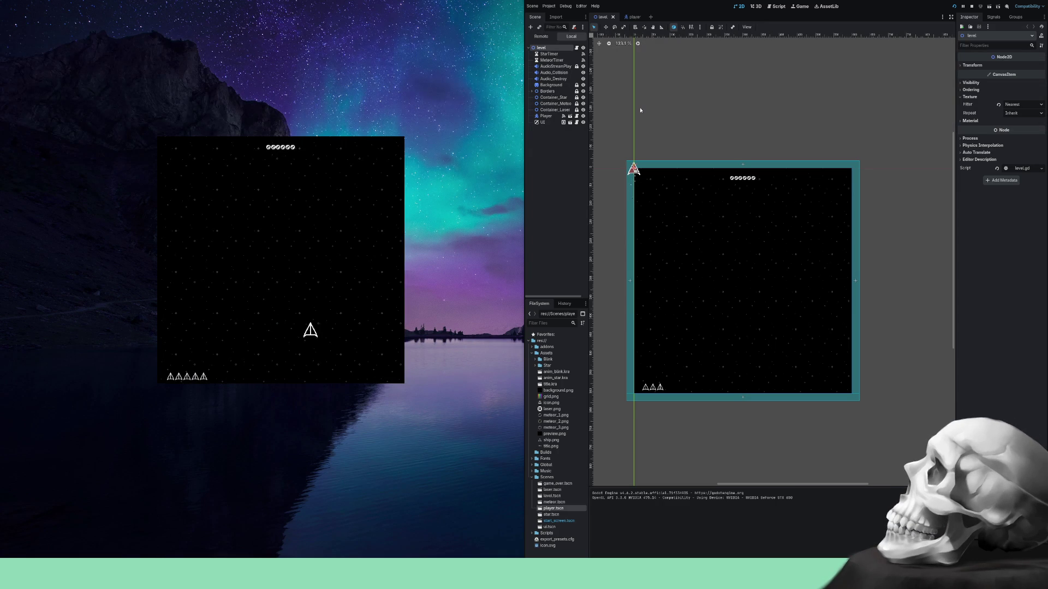
Weave the ship left and right with the arrow keys to dodge the first meteors.
{"action": "key", "text": "Right"}
{"action": "key", "text": "Left"}
{"action": "key", "text": "Right"}
{"action": "key", "text": "Left"}
{"action": "key", "text": "Right"}
{"action": "key", "text": "Up"}
{"action": "key", "text": "Left"}
{"action": "key", "text": "Right"}
{"action": "key", "text": "Left"}
{"action": "key", "text": "Right"}
{"action": "key", "text": "Left"}
{"action": "key", "text": "Left"}
{"action": "key", "text": "Right"}
Steer the ship in all four directions while shooting at the meteors, ending near centre.
{"action": "key", "text": "Left"}
{"action": "key", "text": "Right"}
{"action": "key", "text": "Left"}
{"action": "key", "text": "Right"}
{"action": "key", "text": "Left"}
{"action": "key", "text": "Down"}
{"action": "key", "text": "Left"}
{"action": "key", "text": "Up"}
{"action": "key", "text": "Right"}
{"action": "key", "text": "Down"}
{"action": "key", "text": "Left"}
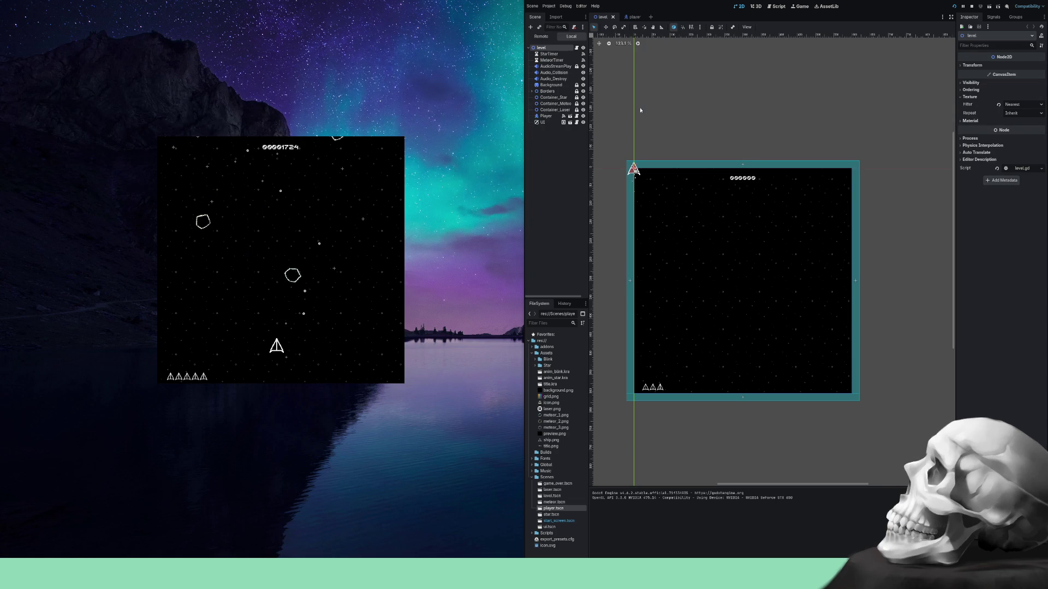
{"action": "key", "text": "Right"}
{"action": "key", "text": "Right"}
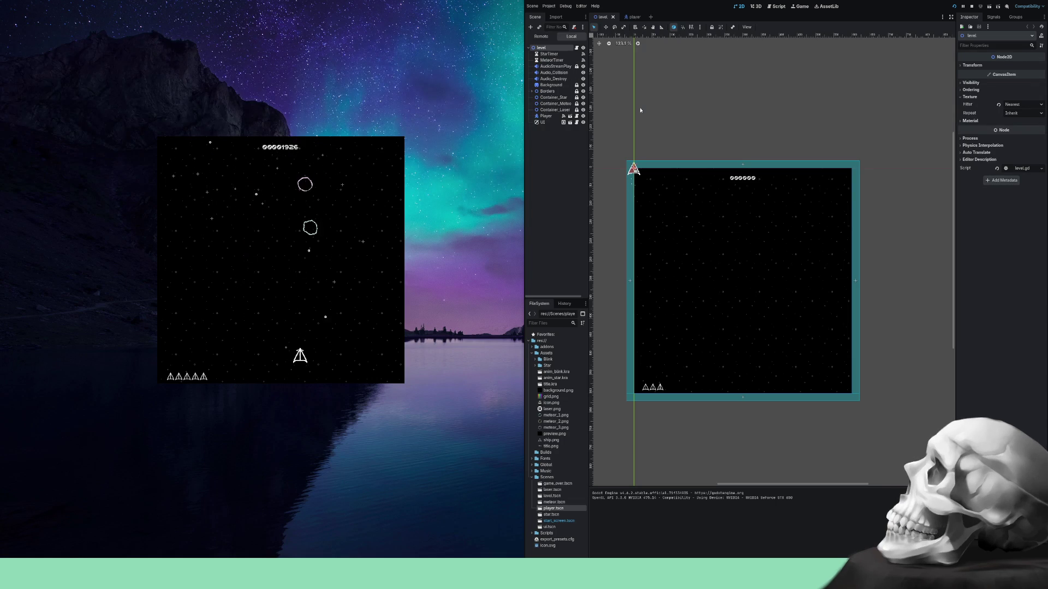
{"action": "key", "text": "Up"}
{"action": "key", "text": "Down"}
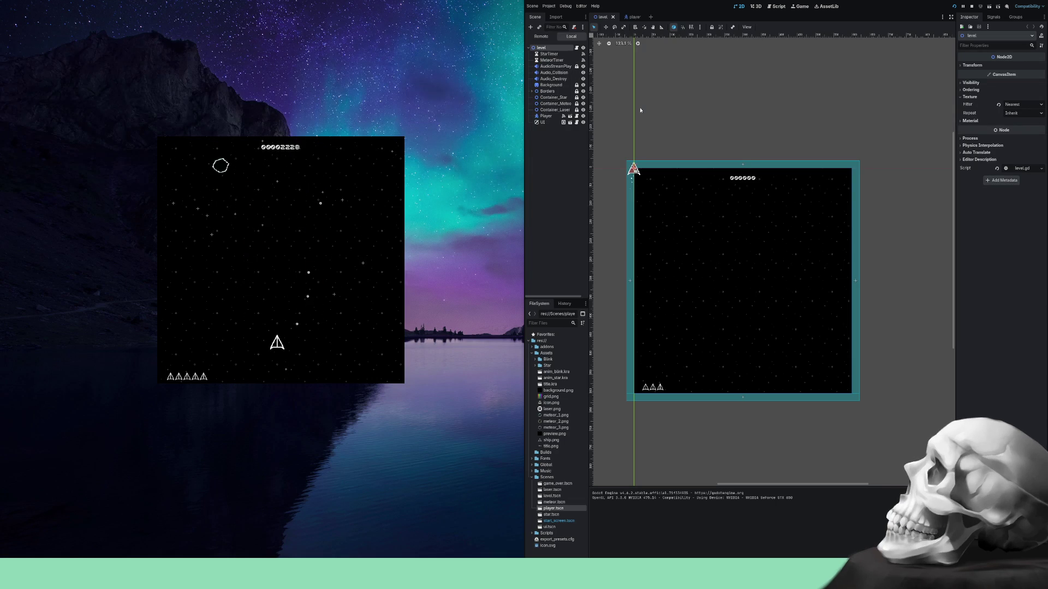
{"action": "key", "text": "Left"}
{"action": "key", "text": "Right"}
{"action": "key", "text": "Down"}
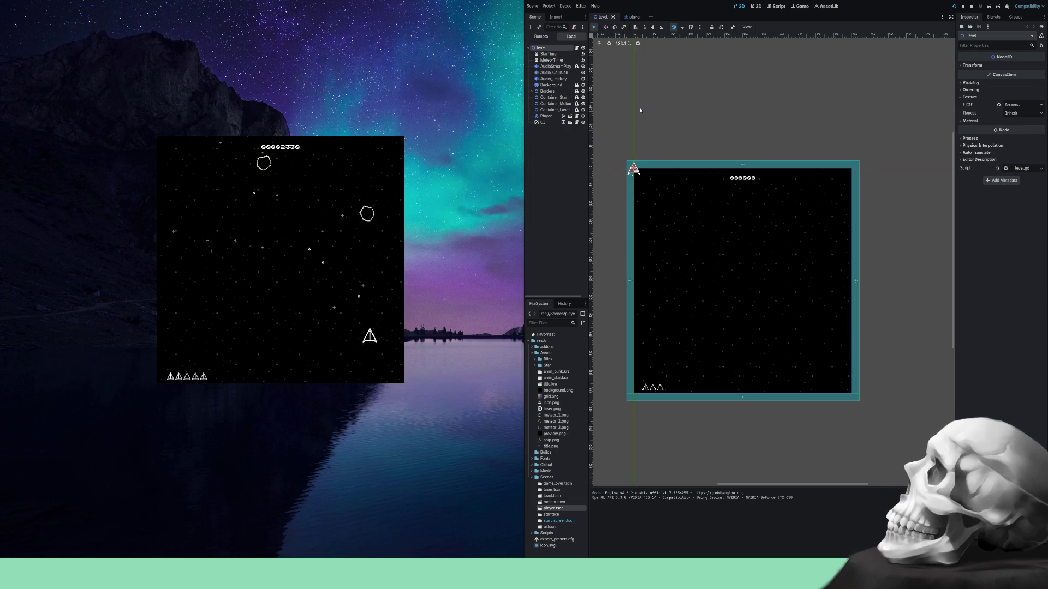
{"action": "key", "text": "Left"}
{"action": "key", "text": "Up"}
{"action": "key", "text": "Right"}
{"action": "key", "text": "Down"}
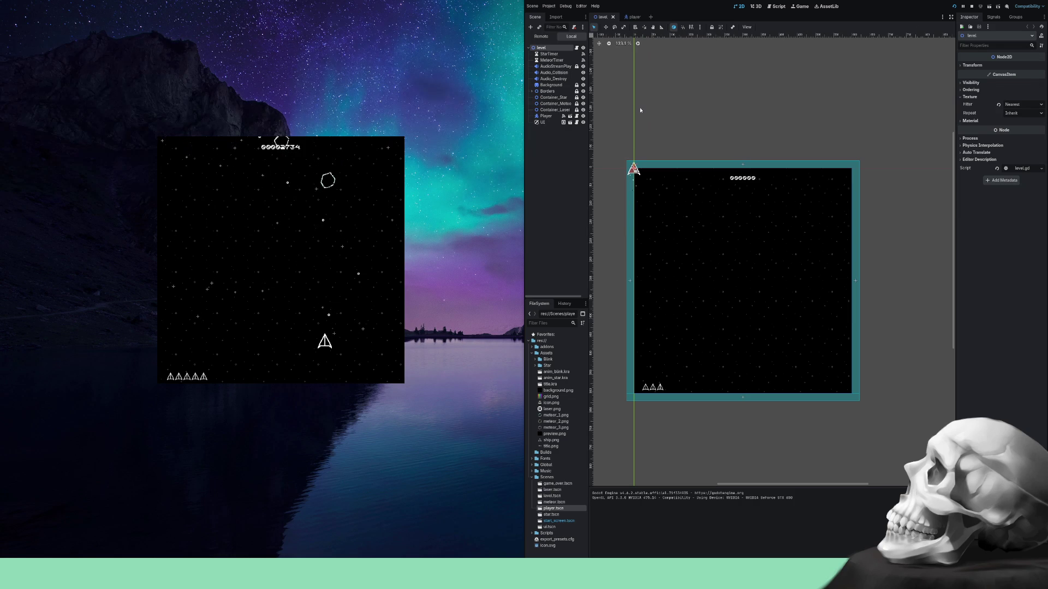
Dodge diagonally toward the lower right, then back up-left and far left.
{"action": "key", "text": "Right"}
{"action": "key", "text": "Down"}
{"action": "key", "text": "Left"}
{"action": "key", "text": "Up"}
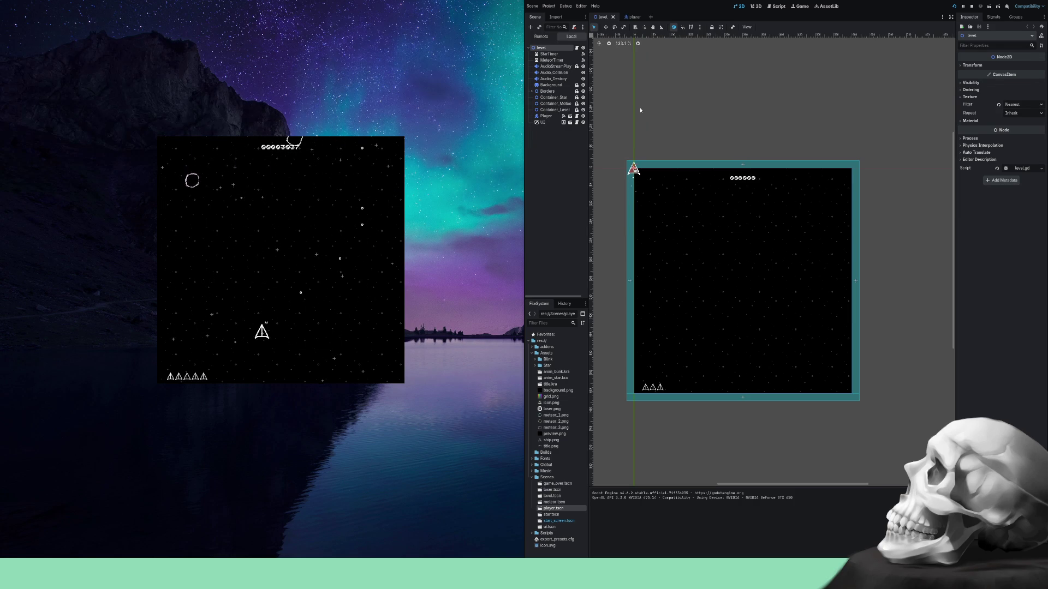
{"action": "key", "text": "Left"}
{"action": "key", "text": "Up"}
{"action": "key", "text": "Left"}
{"action": "key", "text": "Left"}
{"action": "key", "text": "Up"}
{"action": "key", "text": "Left"}
{"action": "key", "text": "Up"}
{"action": "key", "text": "Right"}
{"action": "key", "text": "Left"}
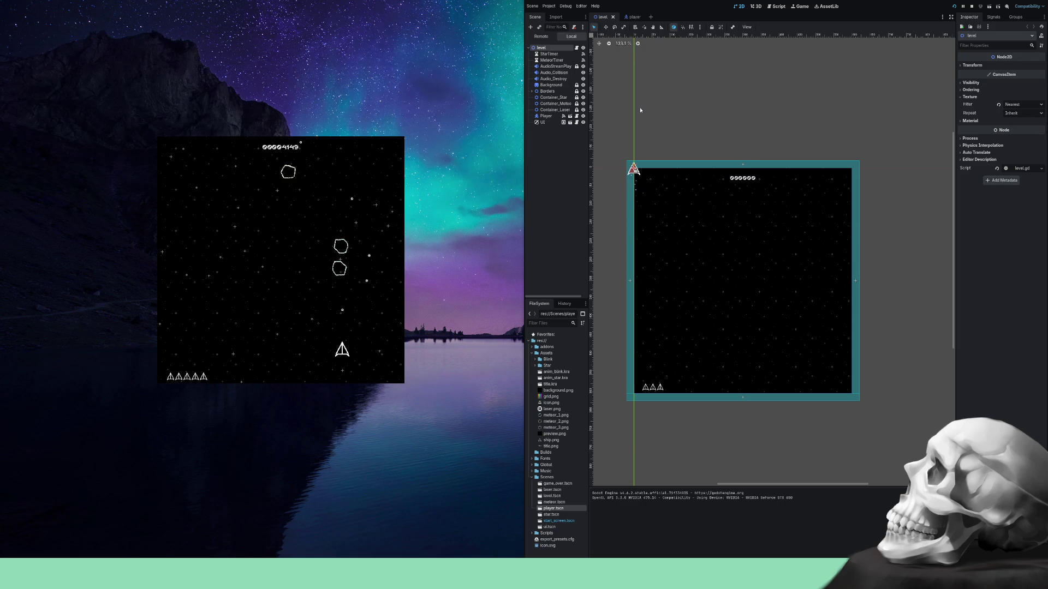
{"action": "key", "text": "Left"}
{"action": "key", "text": "Up"}
{"action": "key", "text": "Right"}
{"action": "key", "text": "Down"}
{"action": "key", "text": "Left"}
{"action": "key", "text": "Right"}
{"action": "key", "text": "Left"}
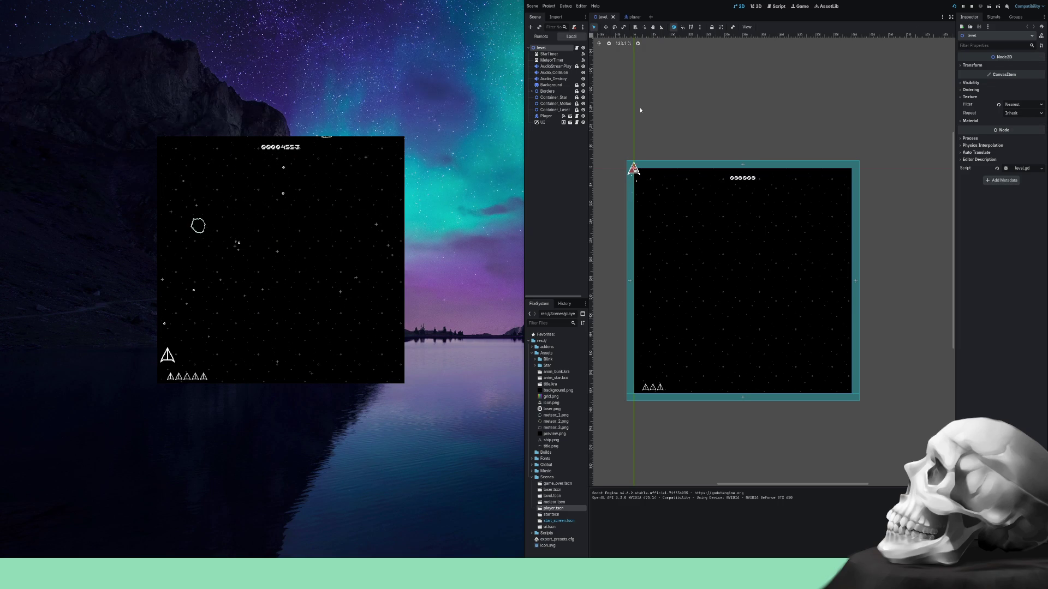
{"action": "key", "text": "Right"}
{"action": "key", "text": "Down"}
{"action": "key", "text": "Right"}
{"action": "key", "text": "Left"}
Fire lasers with Space while steering up and left, darting to the edges and back.
{"action": "key", "text": "Up"}
{"action": "key", "text": "space"}
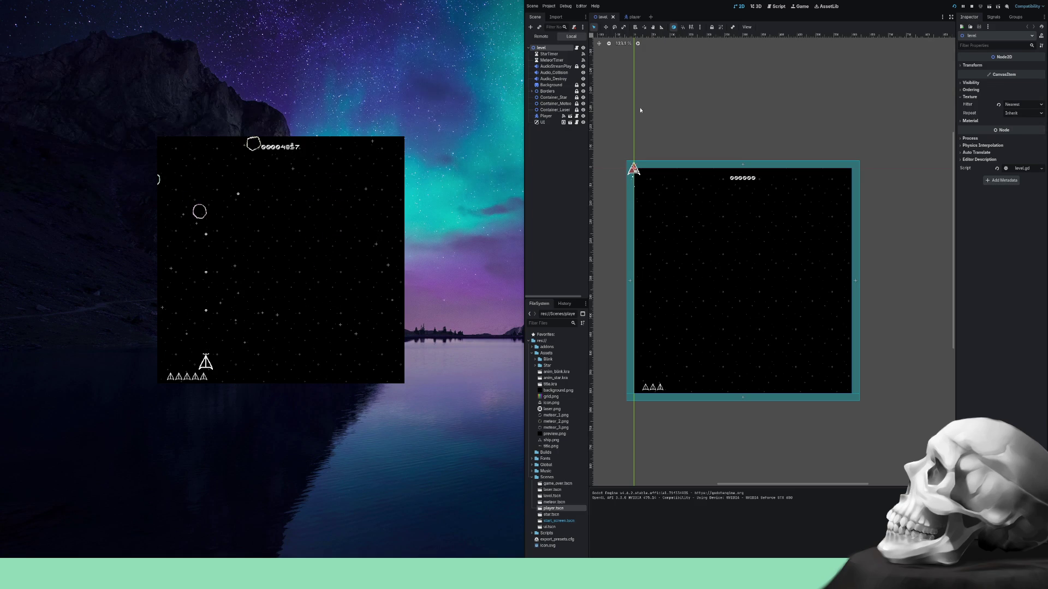
{"action": "key", "text": "Right"}
{"action": "key", "text": "Up"}
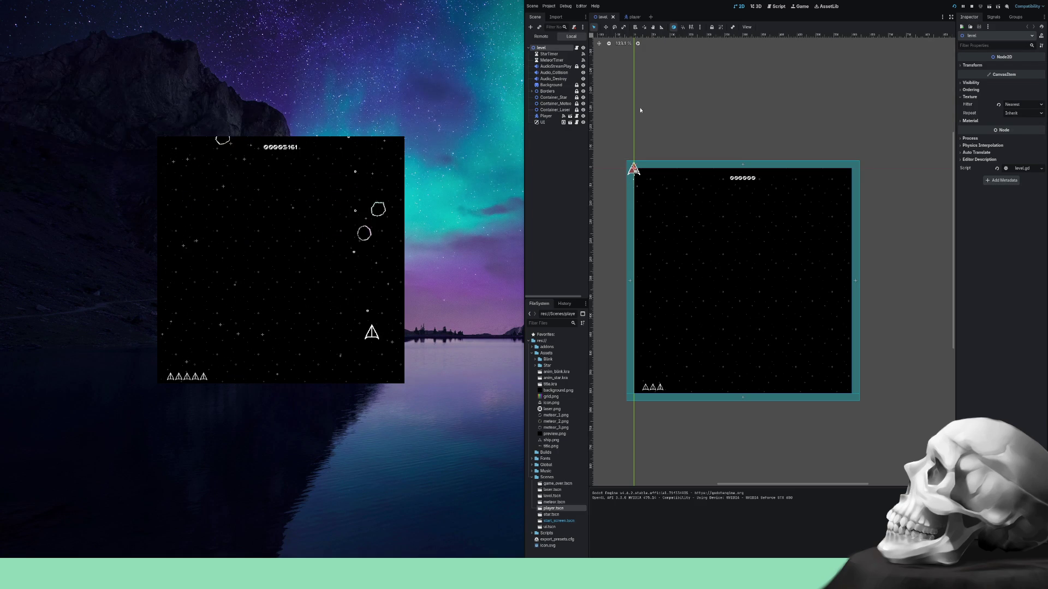
{"action": "key", "text": "Left"}
{"action": "key", "text": "space"}
{"action": "key", "text": "Up"}
{"action": "key", "text": "Right"}
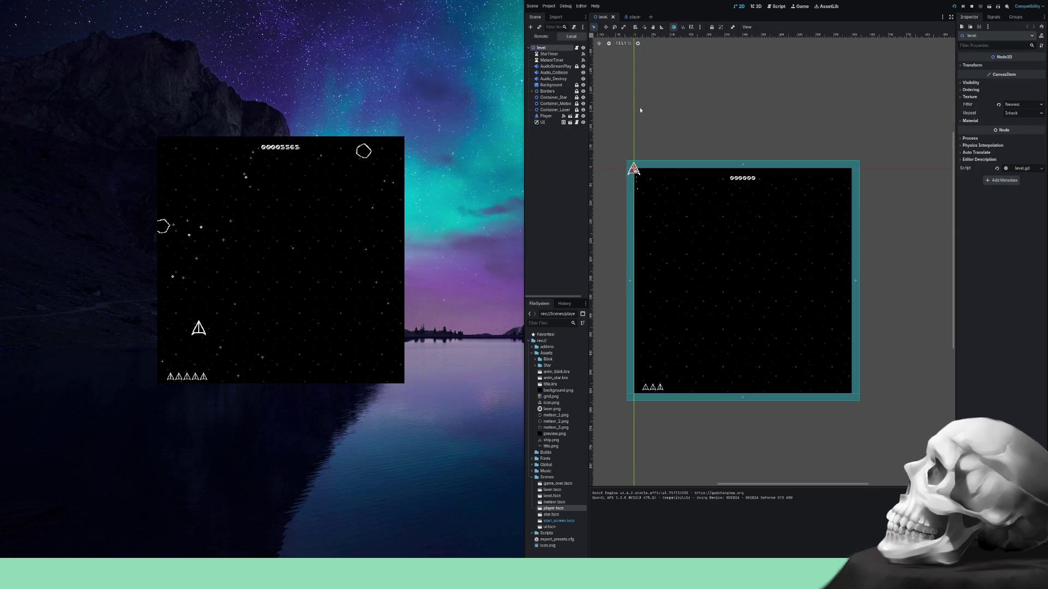
{"action": "key", "text": "Left"}
{"action": "key", "text": "Up"}
{"action": "key", "text": "Left"}
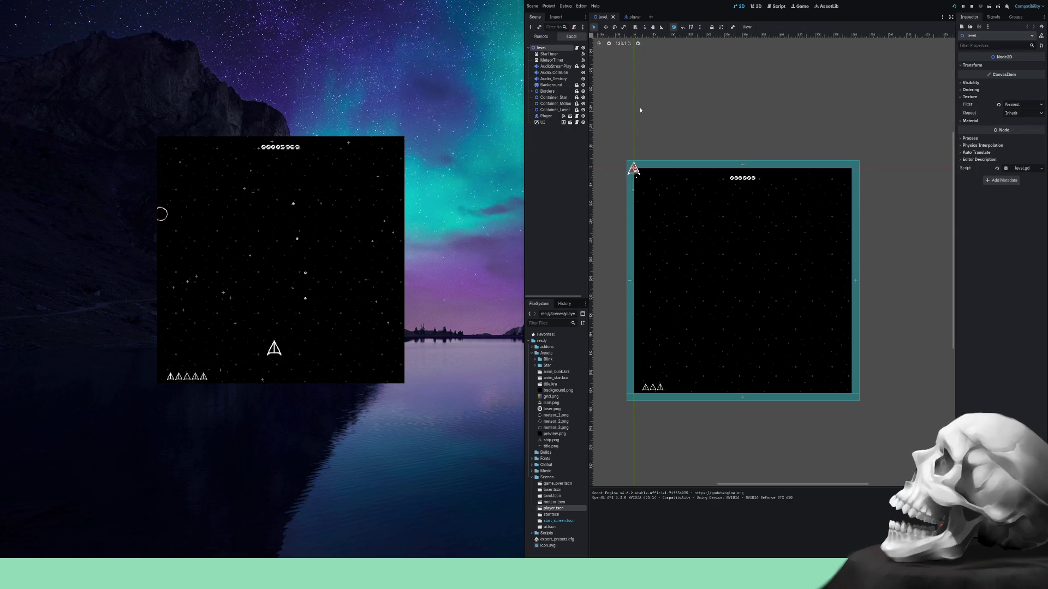
{"action": "key", "text": "Right"}
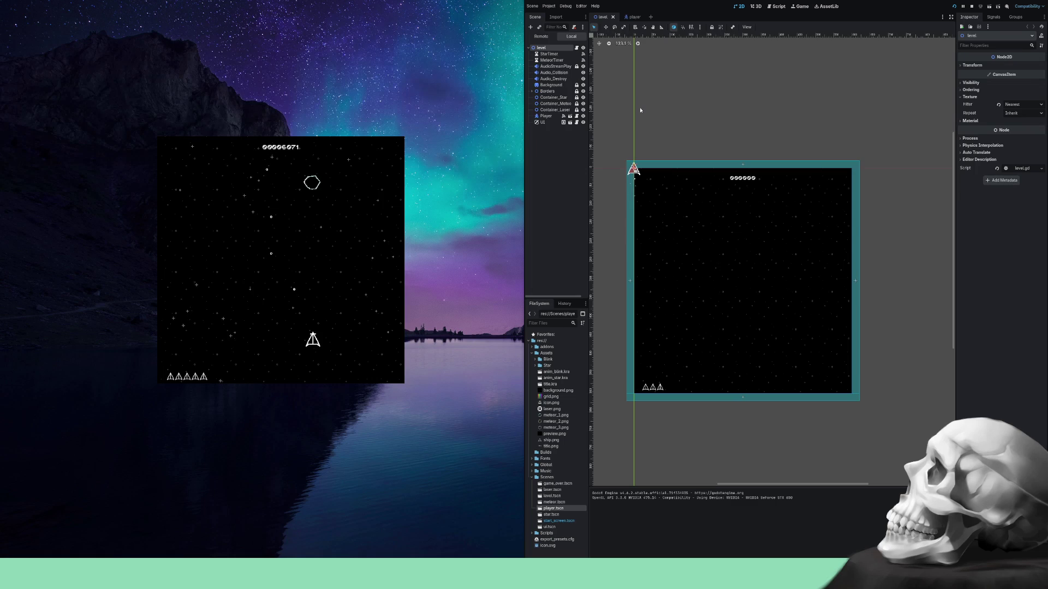
{"action": "key", "text": "Left"}
{"action": "key", "text": "Up"}
{"action": "key", "text": "Left"}
{"action": "key", "text": "Down"}
{"action": "key", "text": "Right"}
{"action": "key", "text": "Right"}
{"action": "key", "text": "Right"}
{"action": "key", "text": "Up"}
{"action": "key", "text": "Left"}
{"action": "key", "text": "Down"}
{"action": "key", "text": "Left"}
{"action": "key", "text": "Up"}
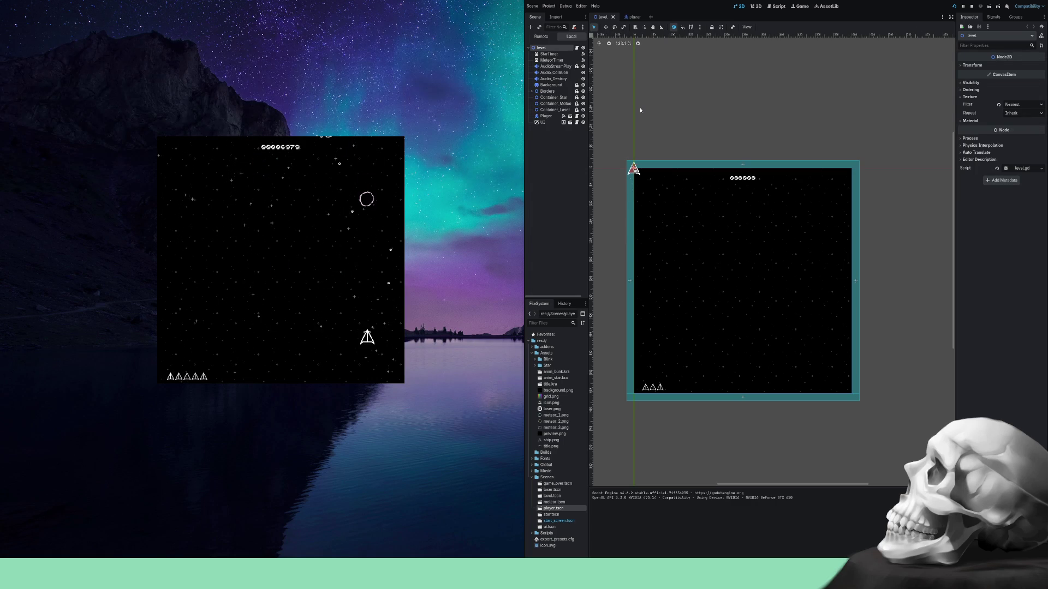
{"action": "key", "text": "Left"}
Weave the ship across the screen right and left, dropping down to avoid meteors.
{"action": "key", "text": "Right"}
{"action": "key", "text": "Left"}
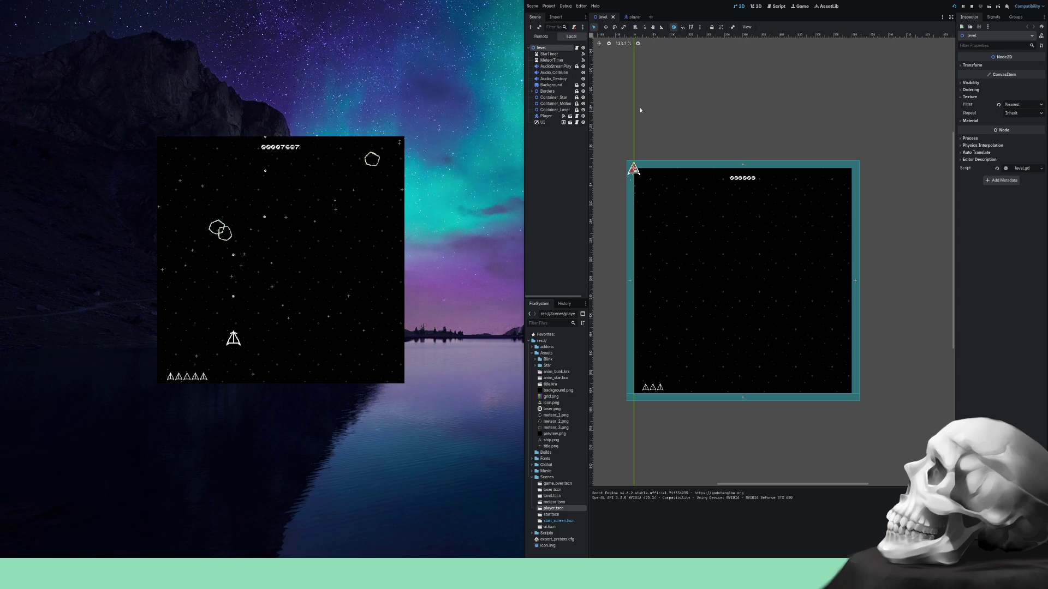
{"action": "key", "text": "Right"}
{"action": "key", "text": "Right"}
{"action": "key", "text": "Left"}
{"action": "key", "text": "Right"}
{"action": "key", "text": "Up"}
{"action": "key", "text": "Left"}
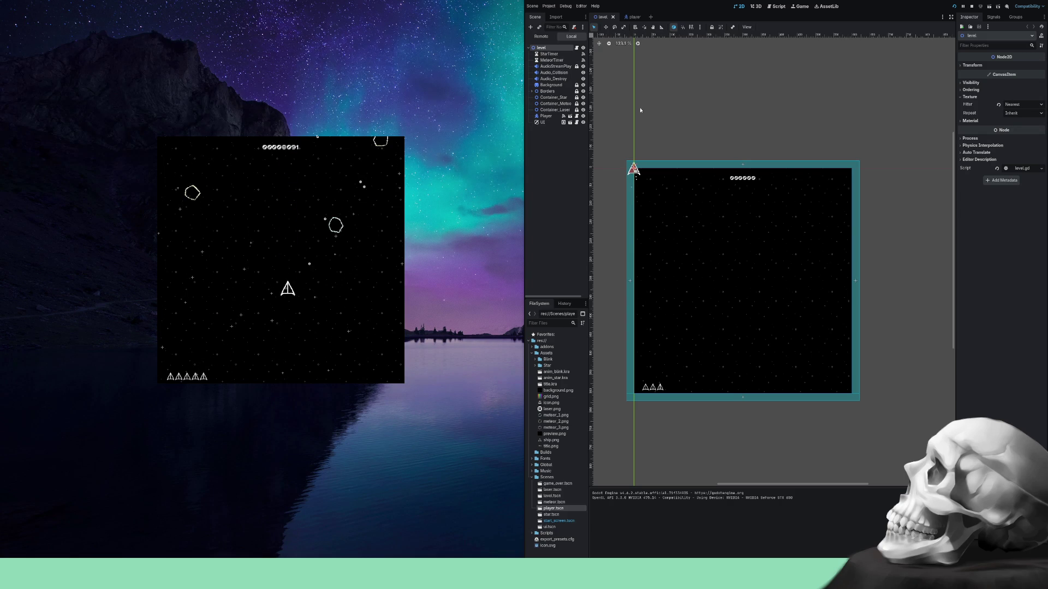
{"action": "key", "text": "Right"}
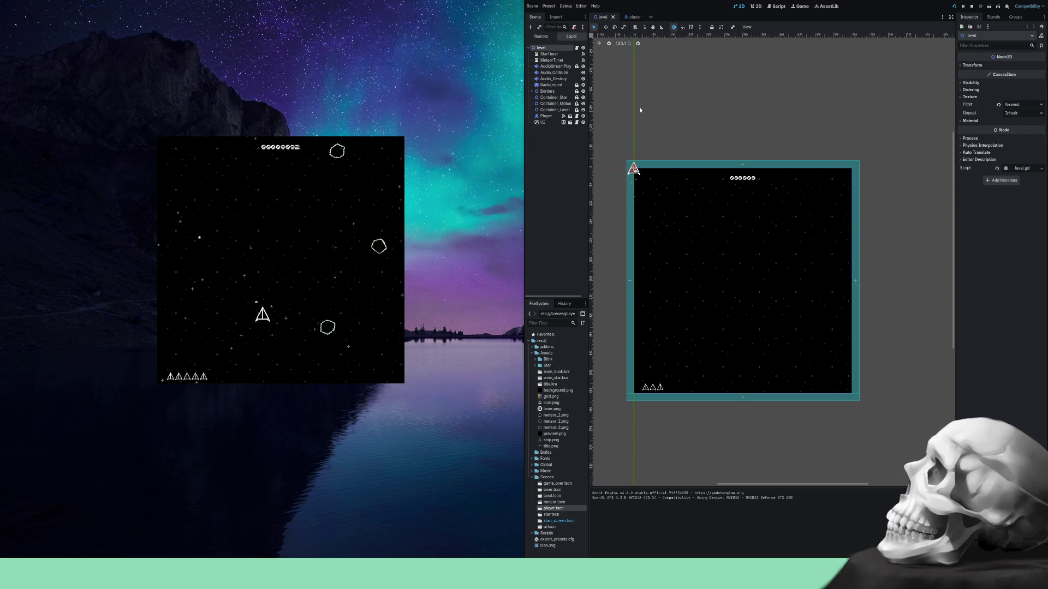
{"action": "key", "text": "Left"}
{"action": "key", "text": "Up"}
{"action": "key", "text": "Down"}
{"action": "key", "text": "Left"}
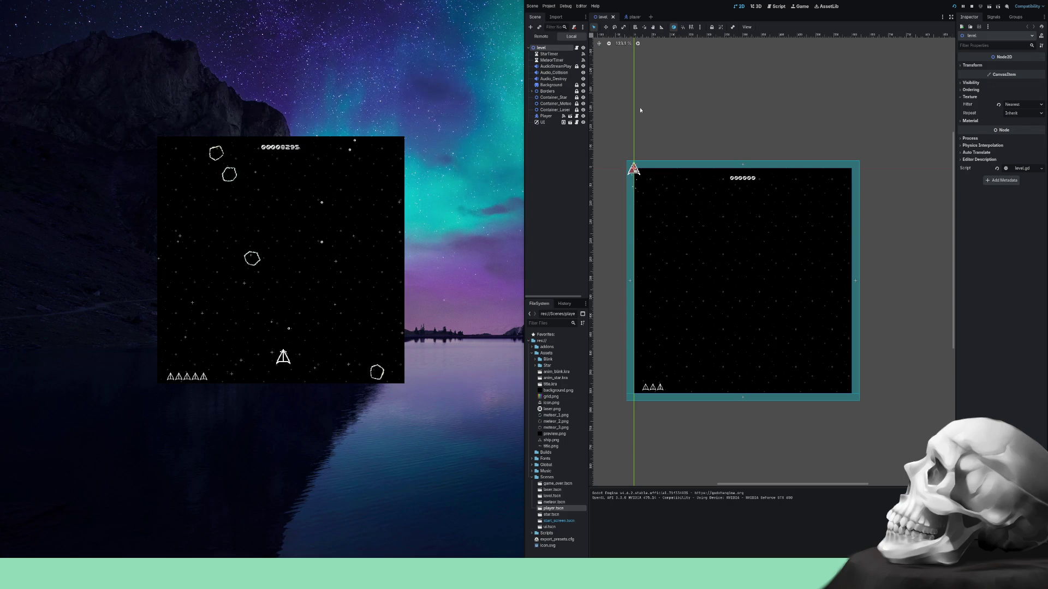
{"action": "key", "text": "Right"}
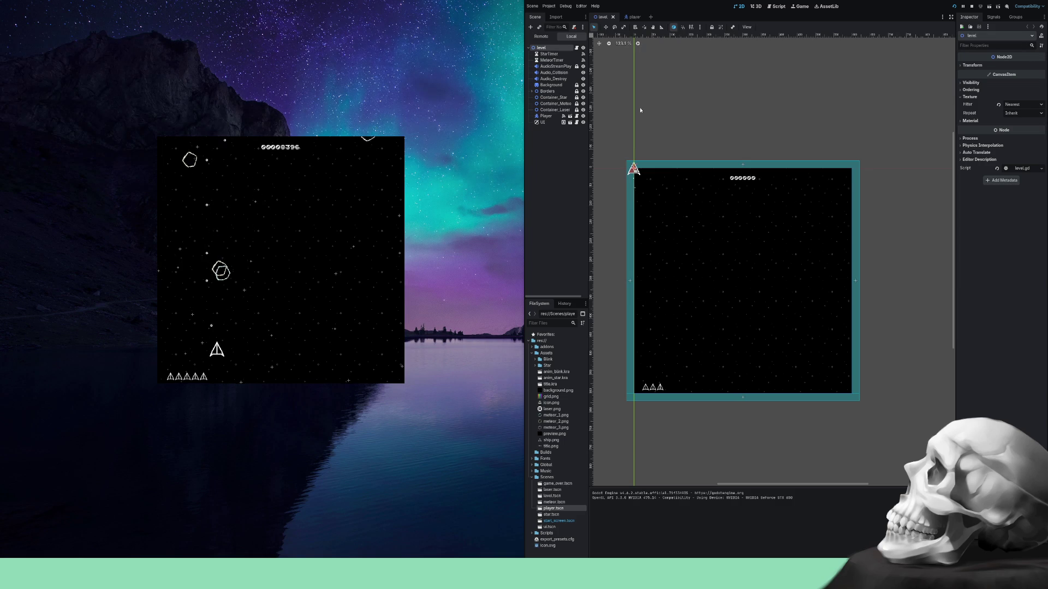
{"action": "key", "text": "Left"}
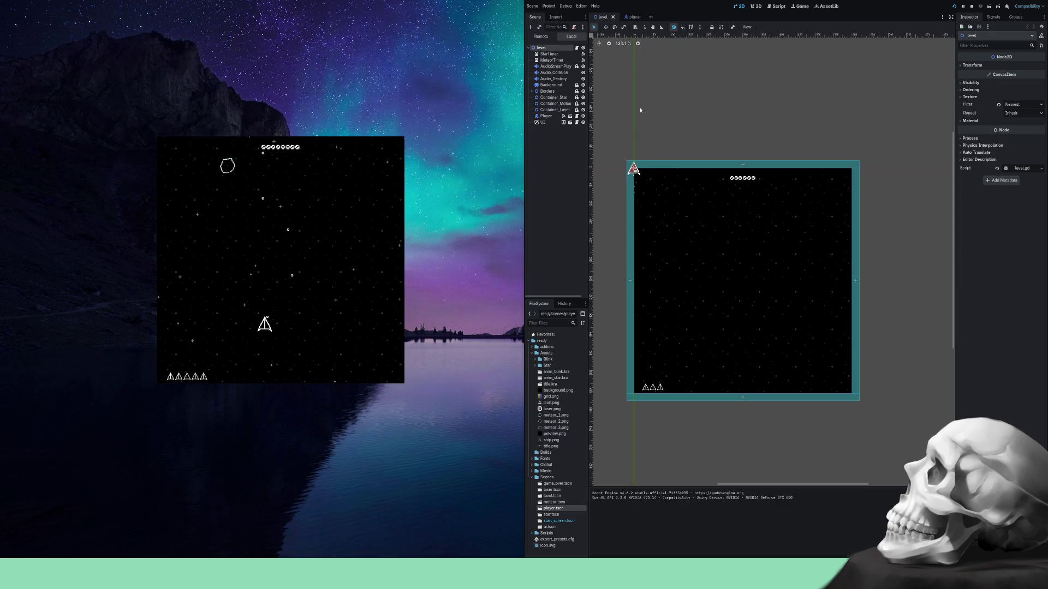
{"action": "key", "text": "Right"}
{"action": "key", "text": "Down"}
{"action": "key", "text": "Left"}
{"action": "key", "text": "Right"}
{"action": "key", "text": "Left"}
{"action": "key", "text": "Right"}
{"action": "key", "text": "Left"}
{"action": "key", "text": "Right"}
Run the ship along the bottom edge, sweeping left and right past meteors.
{"action": "key", "text": "Left"}
{"action": "key", "text": "Right"}
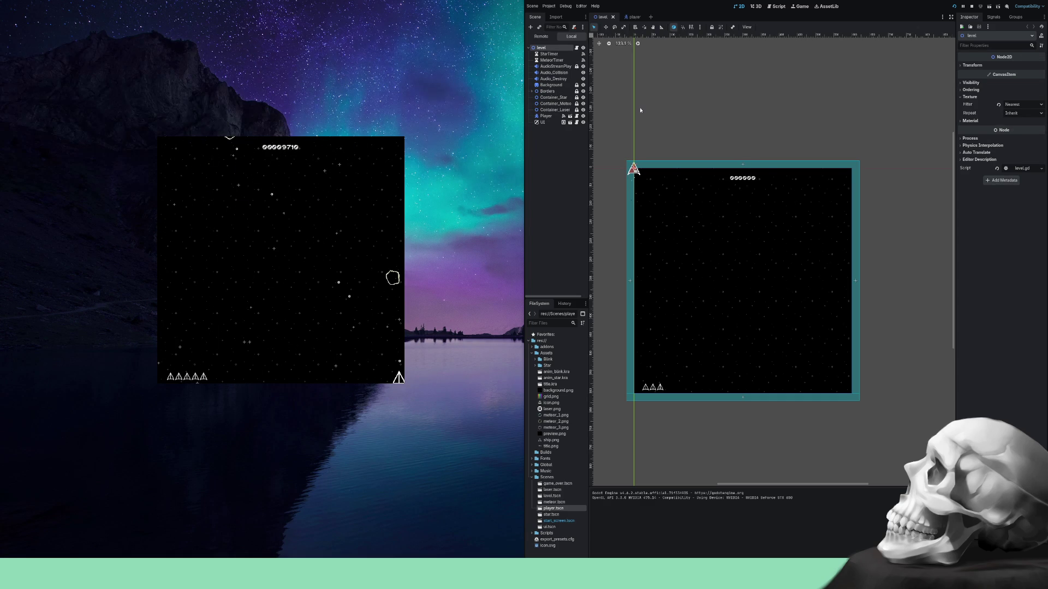
{"action": "key", "text": "Left"}
{"action": "key", "text": "Right"}
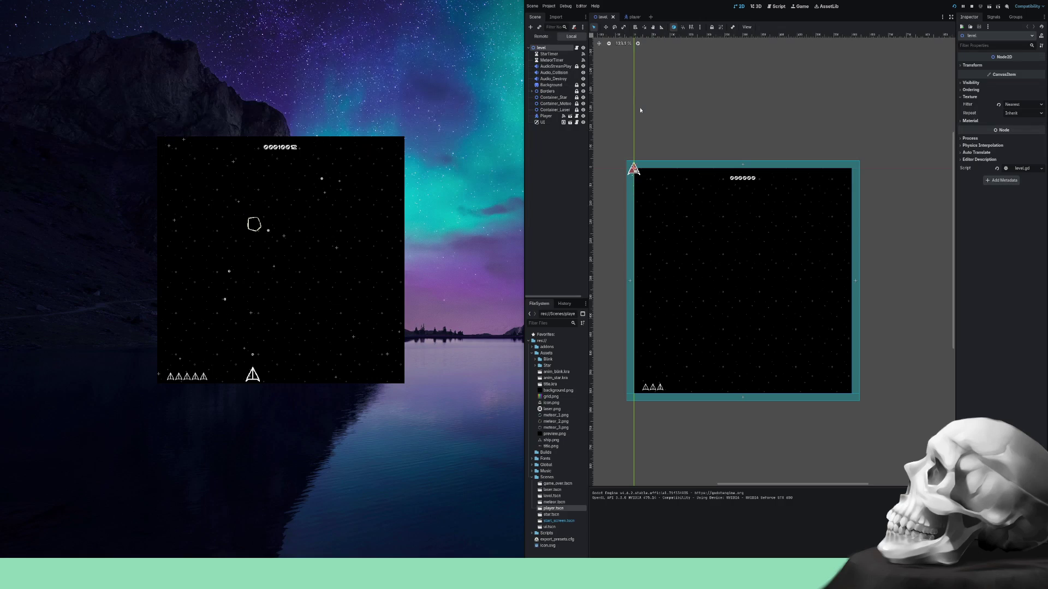
{"action": "key", "text": "Left"}
{"action": "key", "text": "Right"}
{"action": "key", "text": "Left"}
{"action": "key", "text": "Right"}
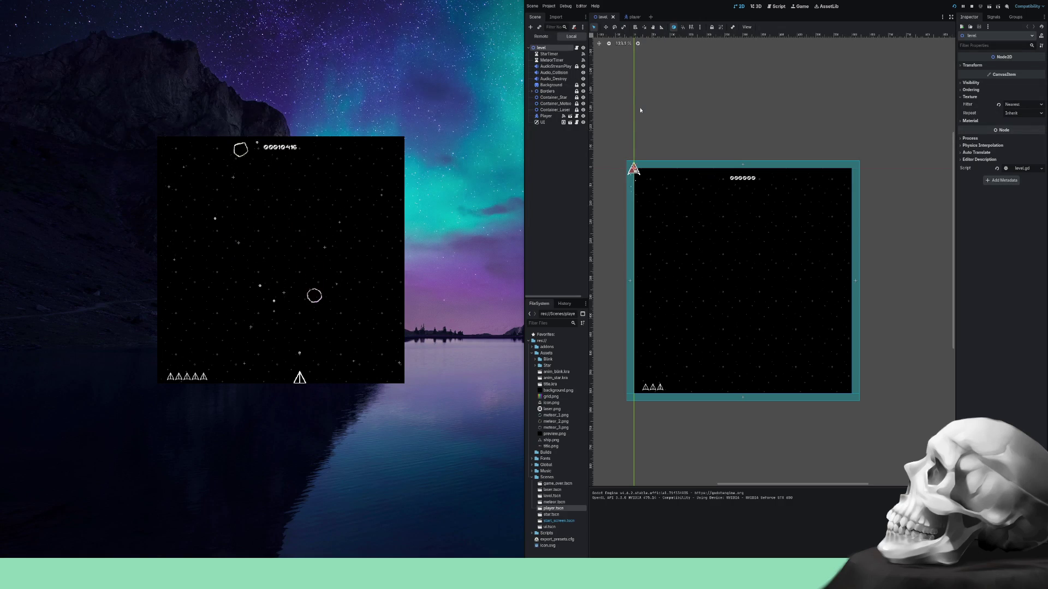
{"action": "key", "text": "Left"}
{"action": "key", "text": "Left"}
{"action": "key", "text": "Right"}
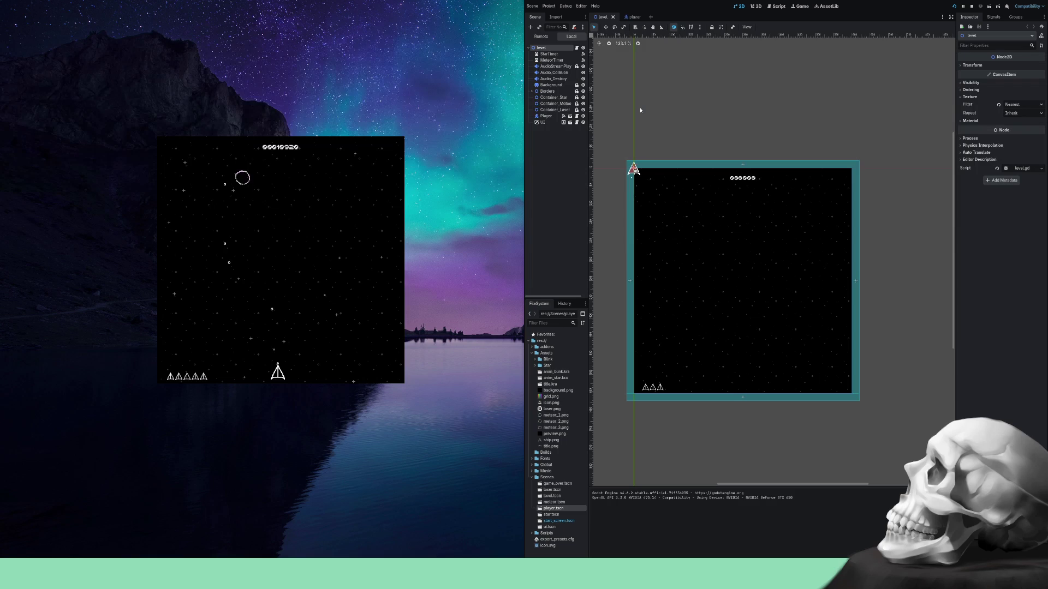
{"action": "key", "text": "Right"}
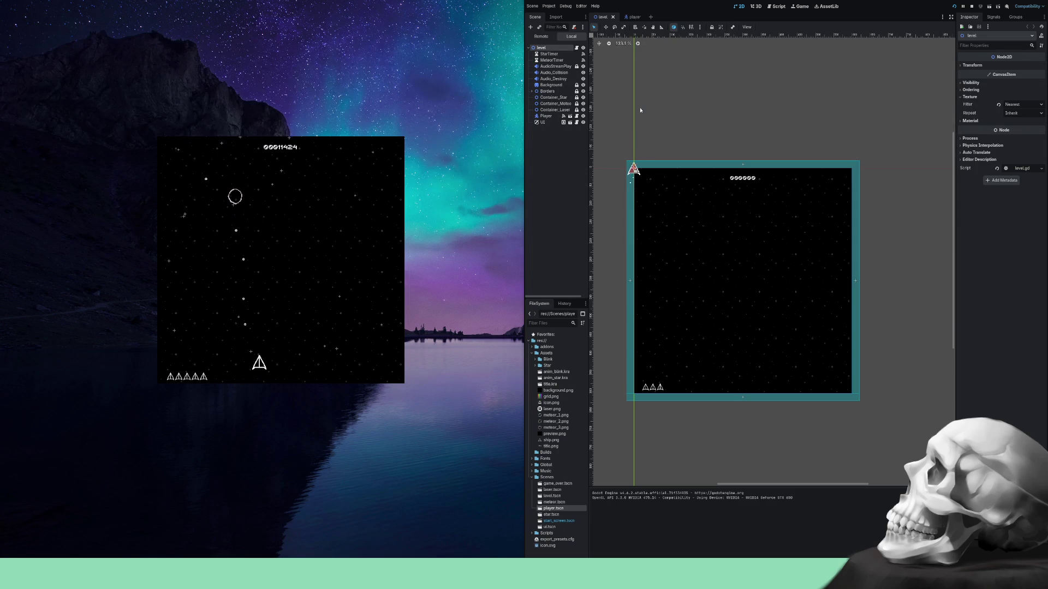
{"action": "key", "text": "Right"}
{"action": "key", "text": "Left"}
{"action": "key", "text": "Right"}
{"action": "key", "text": "Left"}
{"action": "key", "text": "Right"}
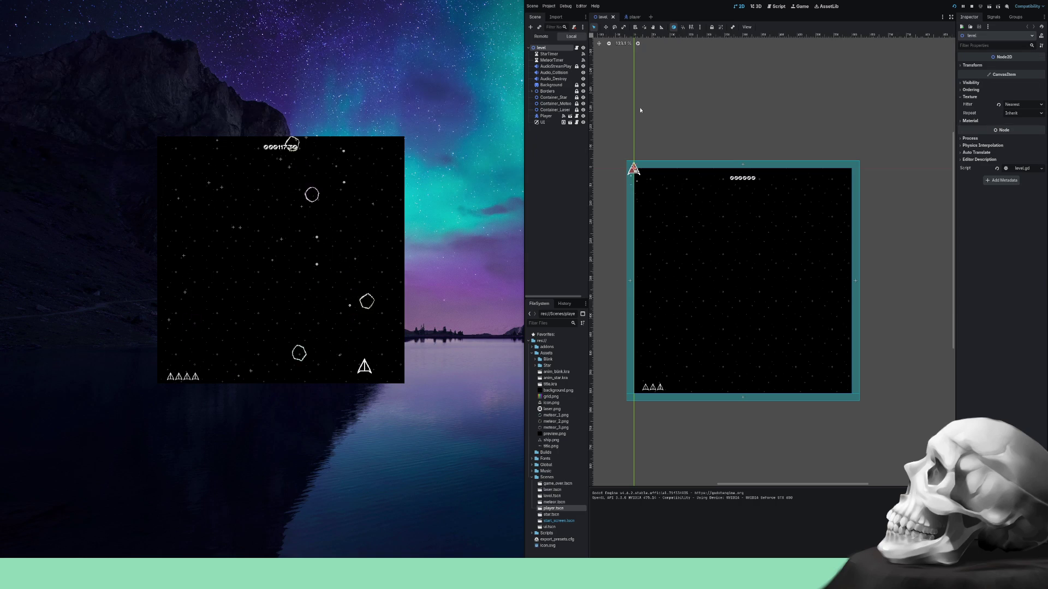
{"action": "key", "text": "Left"}
{"action": "key", "text": "Right"}
{"action": "key", "text": "Left"}
Jink and dive around the last meteors until the score passes 13,000 with four lives left.
{"action": "key", "text": "Right"}
{"action": "key", "text": "Left"}
{"action": "key", "text": "Up"}
{"action": "key", "text": "Right"}
{"action": "key", "text": "Left"}
{"action": "key", "text": "Down"}
{"action": "key", "text": "Right"}
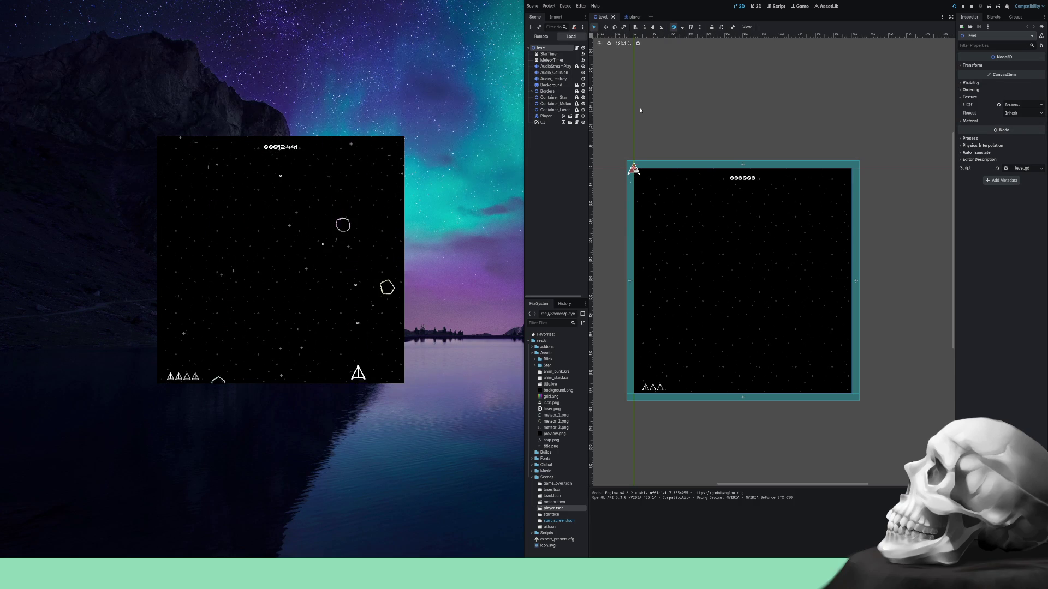
{"action": "key", "text": "Left"}
{"action": "key", "text": "Up"}
{"action": "key", "text": "Right"}
{"action": "key", "text": "Left"}
{"action": "key", "text": "Right"}
{"action": "key", "text": "Down"}
{"action": "key", "text": "Up"}
{"action": "key", "text": "Left"}
{"action": "key", "text": "Right"}
{"action": "key", "text": "Left"}
{"action": "key", "text": "Left"}
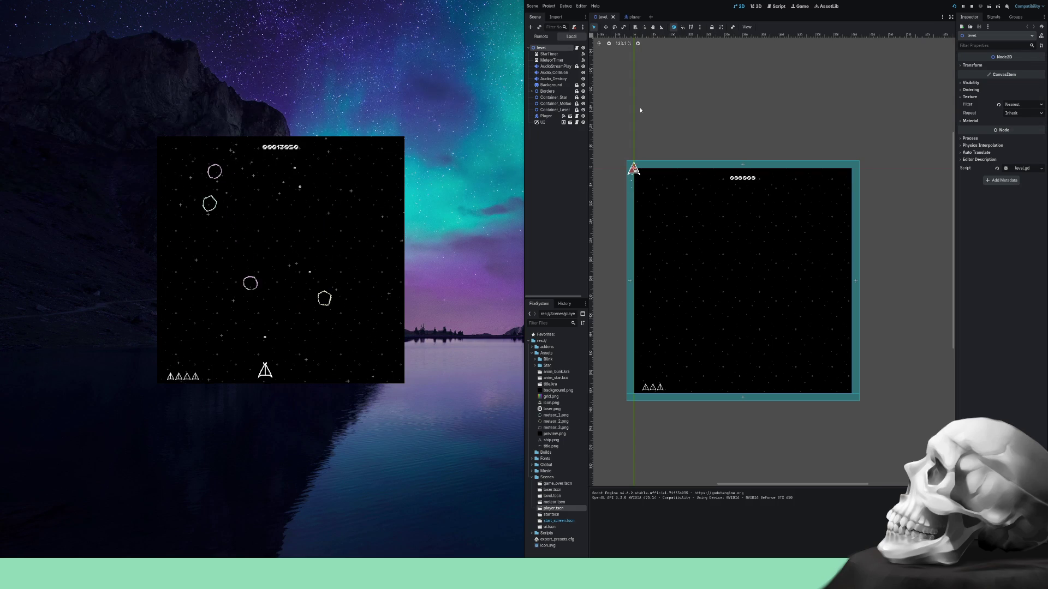
{"action": "key", "text": "Left"}
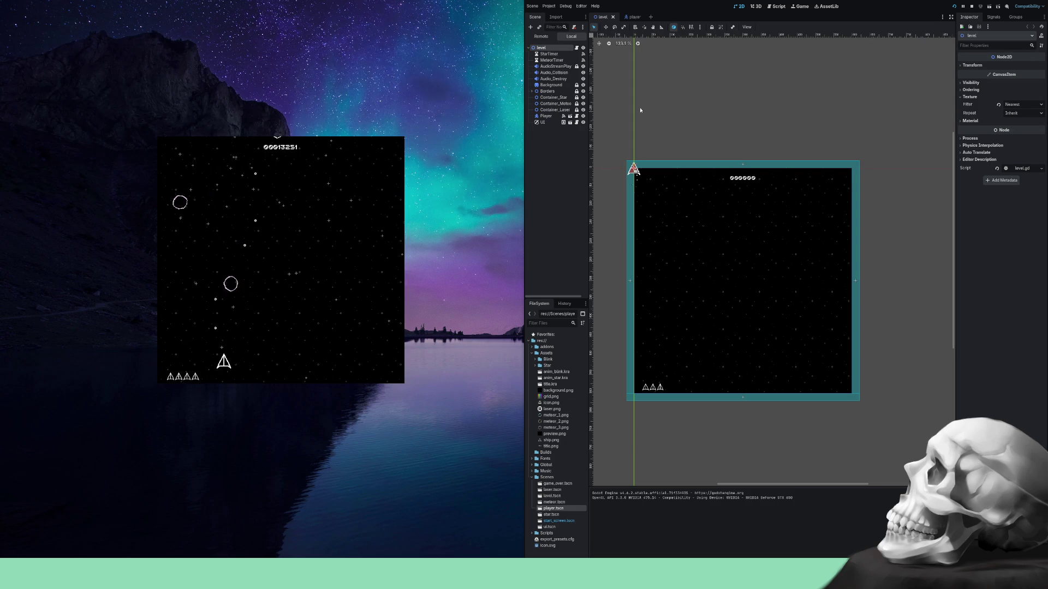
Steer the ship left and right along the bottom while shooting the falling meteors.
{"action": "key", "text": "Right"}
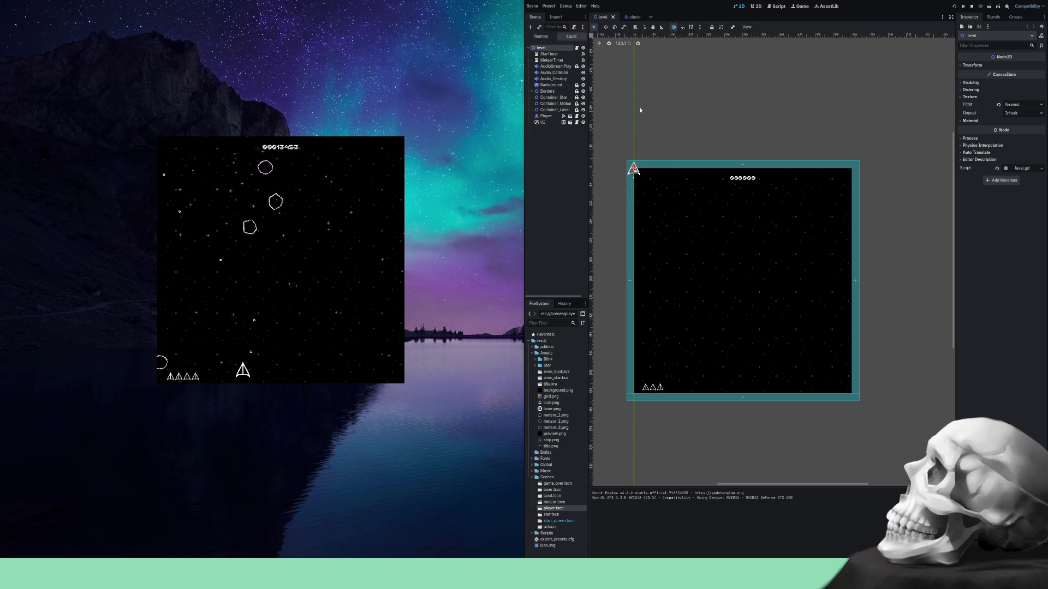
{"action": "key", "text": "Right"}
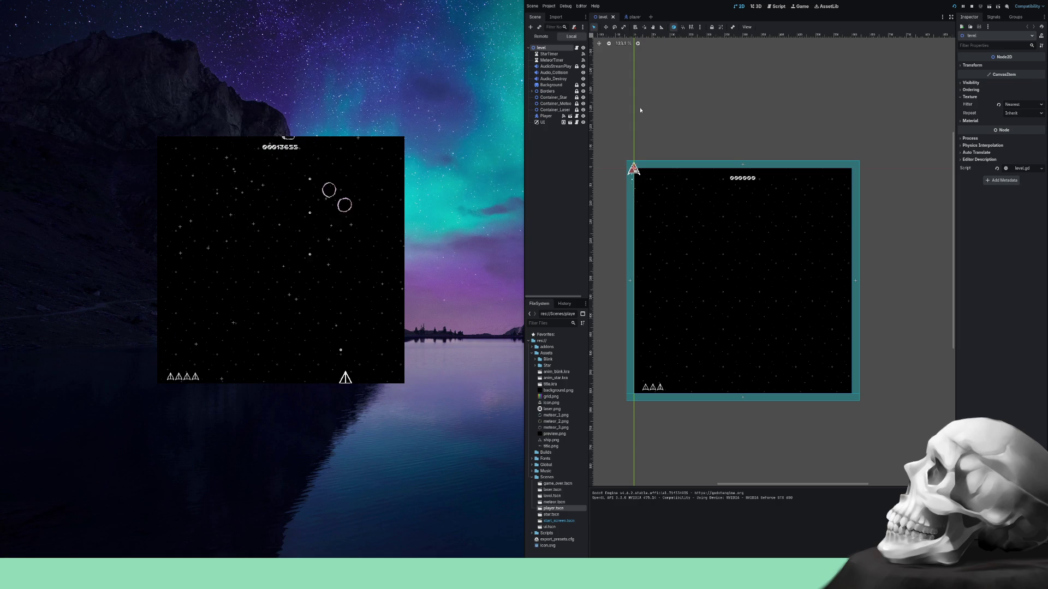
{"action": "key", "text": "Left"}
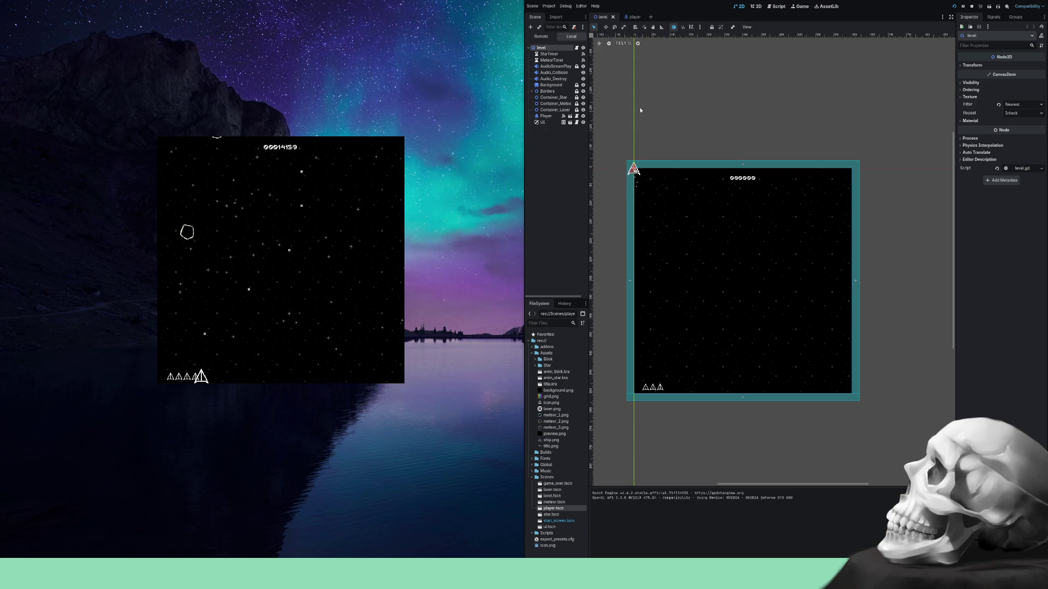
{"action": "key", "text": "Right"}
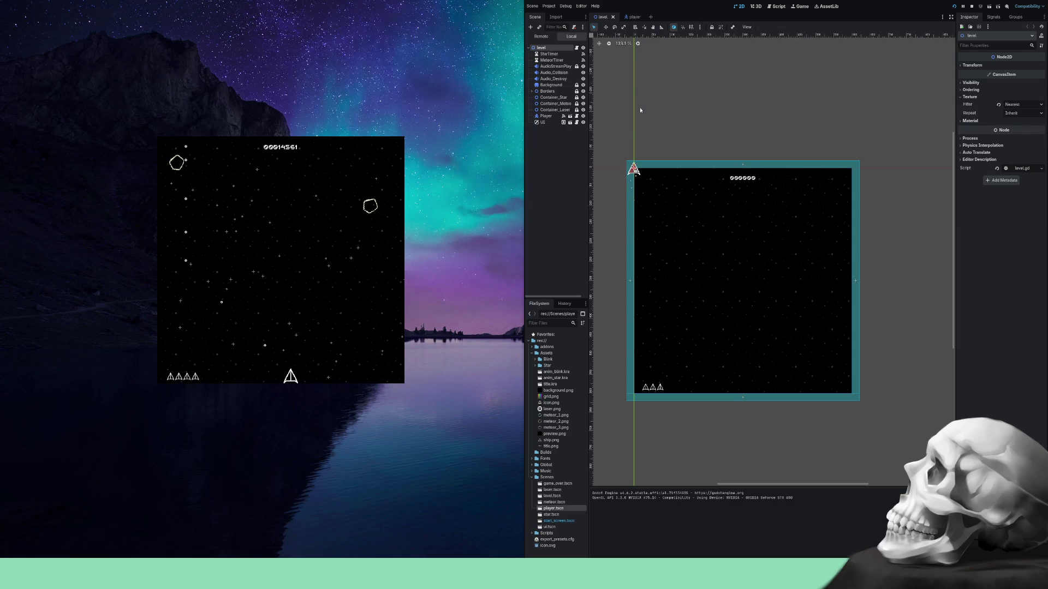
{"action": "key", "text": "Right"}
{"action": "key", "text": "Left"}
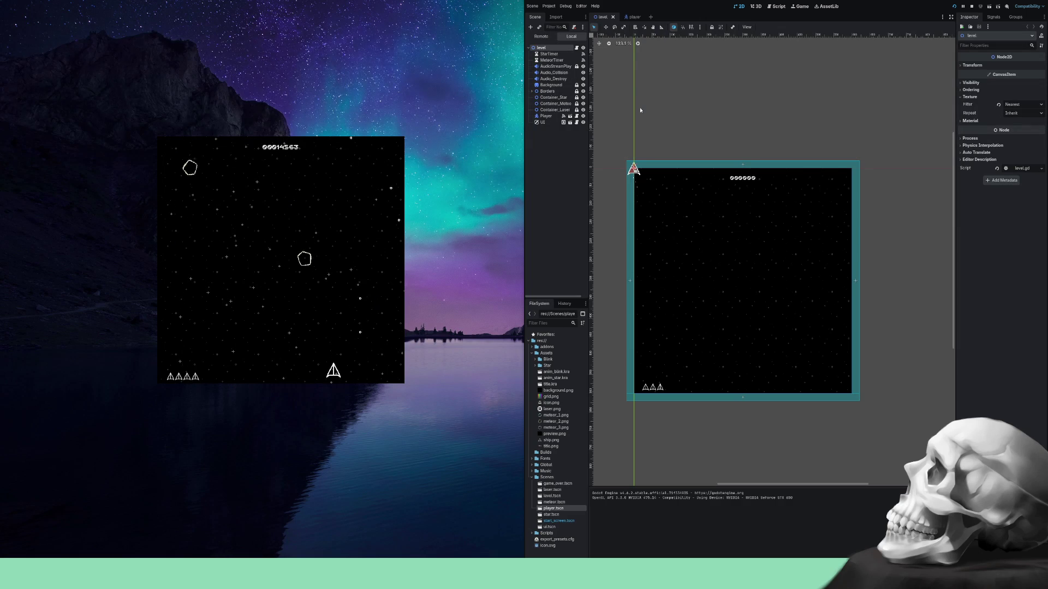
{"action": "key", "text": "Left"}
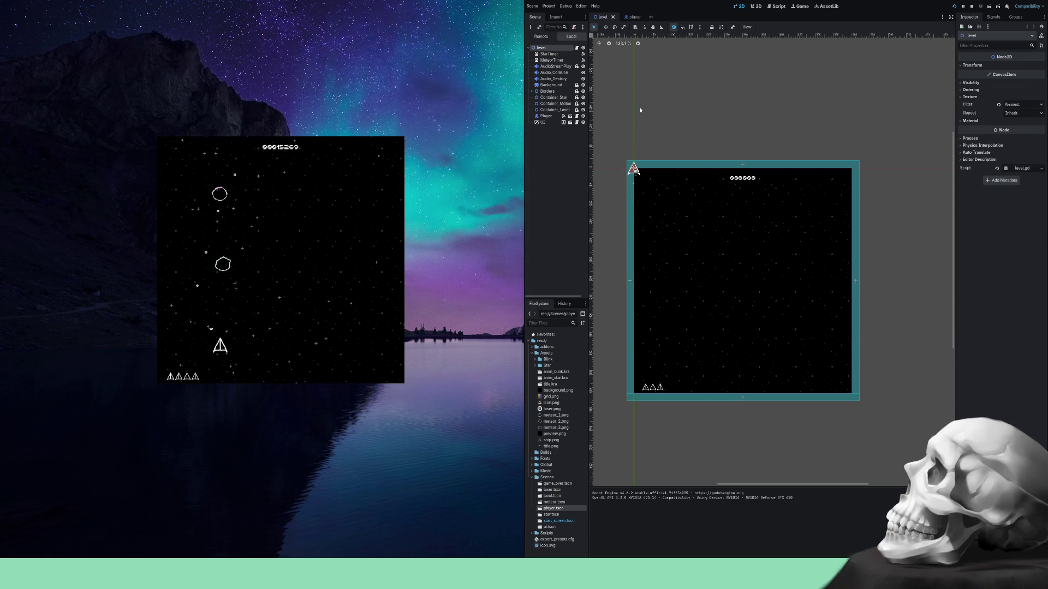
{"action": "key", "text": "Right"}
{"action": "key", "text": "Left"}
{"action": "key", "text": "Right"}
{"action": "key", "text": "Left"}
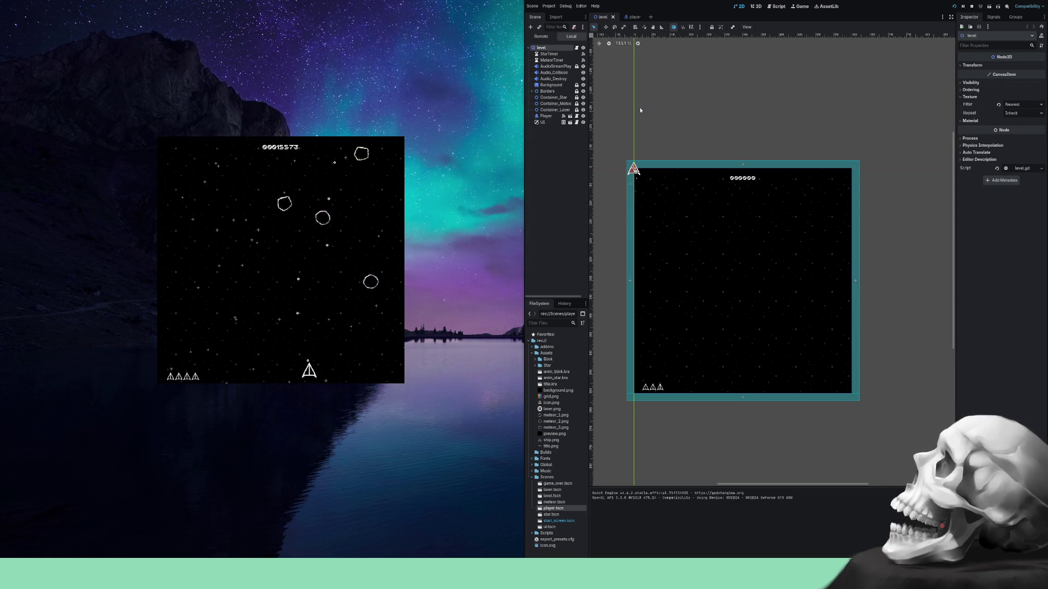
{"action": "key", "text": "Right"}
{"action": "key", "text": "Right"}
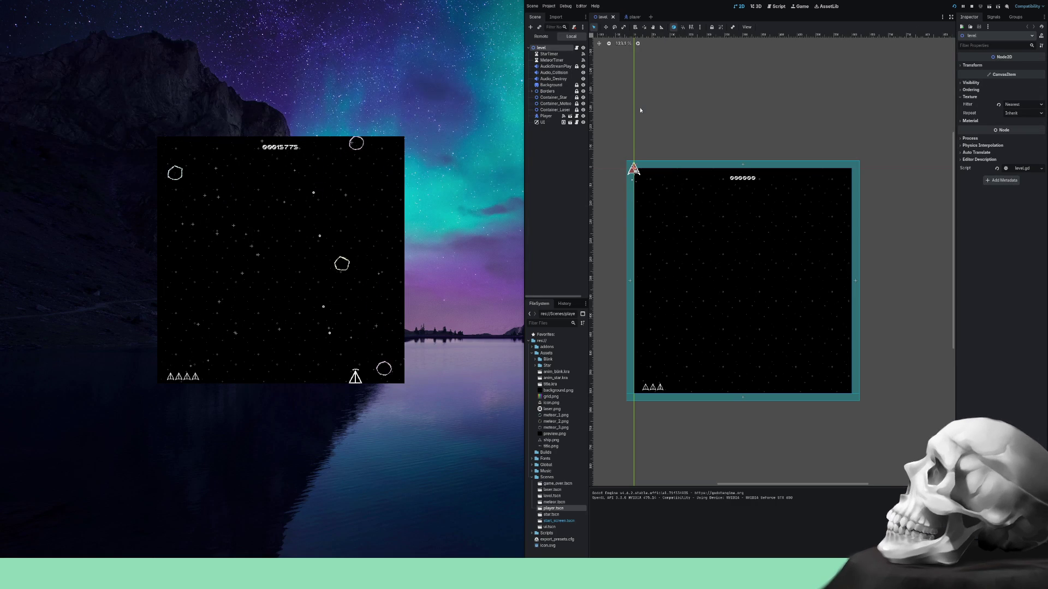
{"action": "key", "text": "Right"}
{"action": "key", "text": "Left"}
{"action": "key", "text": "Right"}
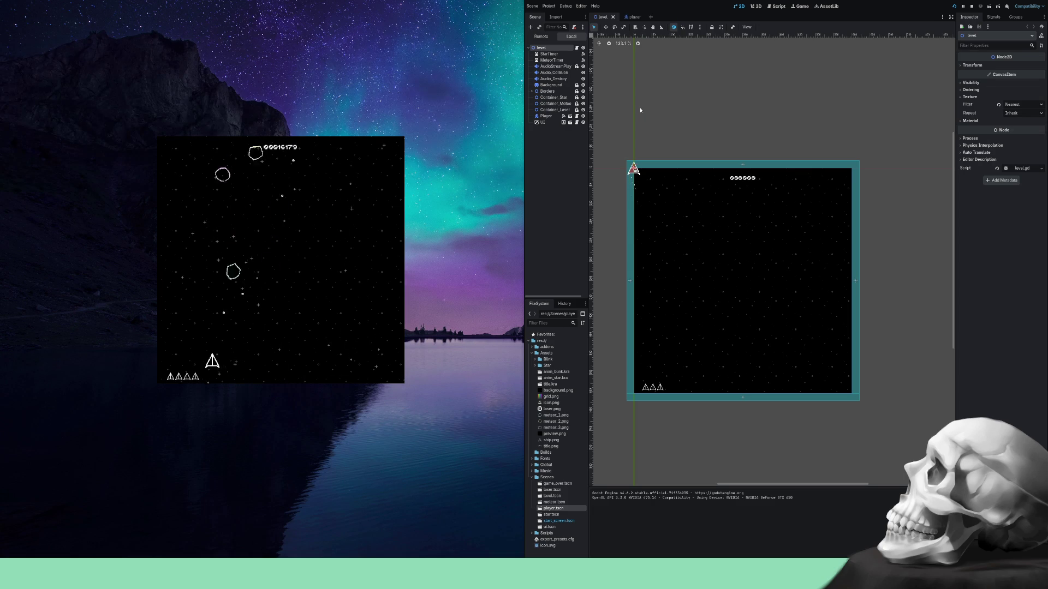
{"action": "key", "text": "Right"}
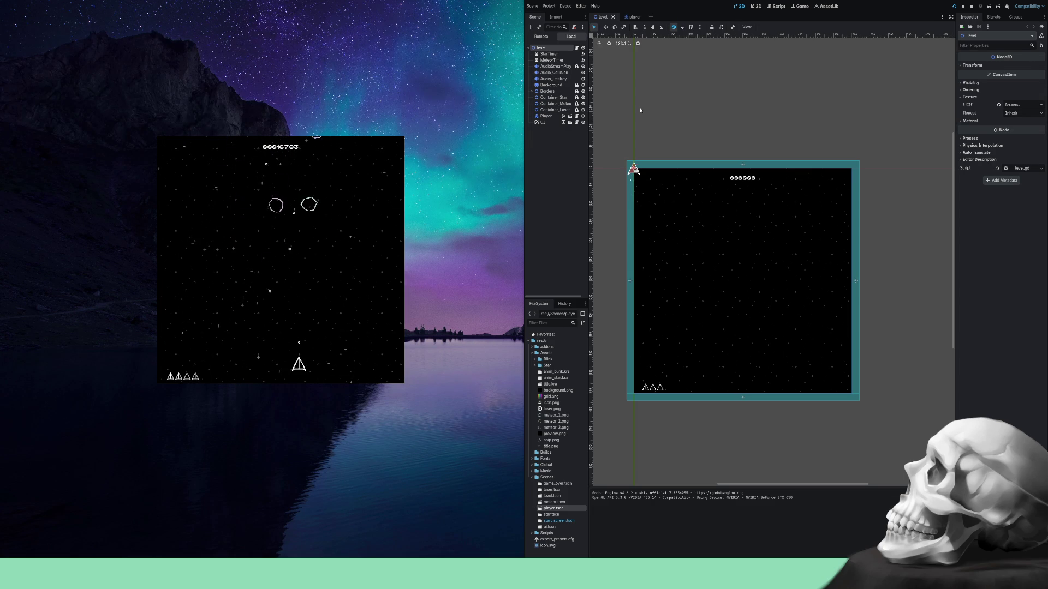
Weave the ship across the full screen width to dodge incoming meteors.
{"action": "key", "text": "Left"}
{"action": "key", "text": "Right"}
{"action": "key", "text": "Left"}
{"action": "key", "text": "Left"}
{"action": "key", "text": "Right"}
{"action": "key", "text": "Left"}
{"action": "key", "text": "Right"}
{"action": "key", "text": "Left"}
{"action": "key", "text": "Right"}
{"action": "key", "text": "Left"}
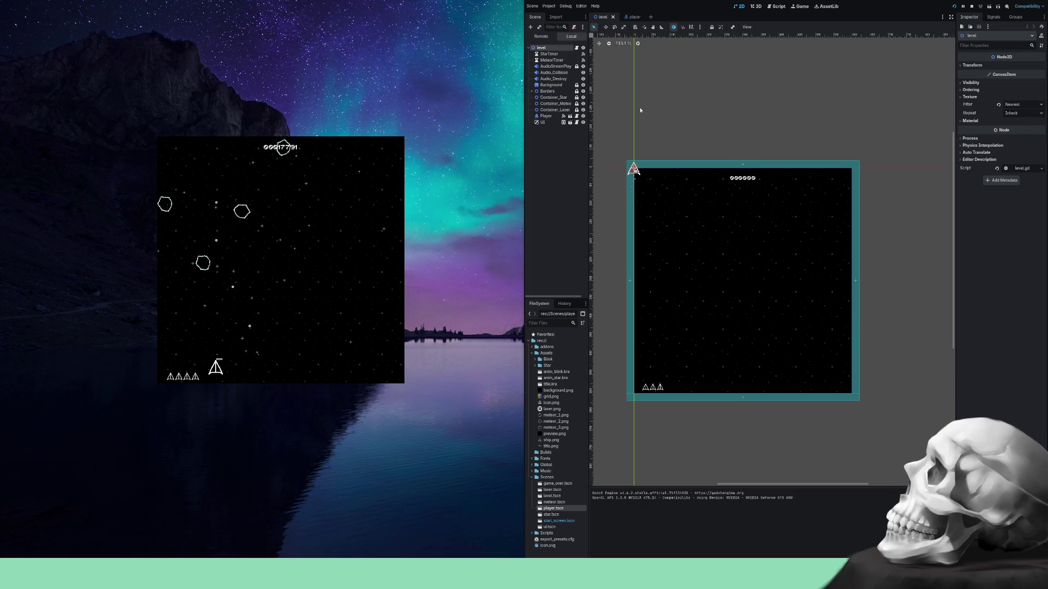
{"action": "key", "text": "Right"}
{"action": "key", "text": "Left"}
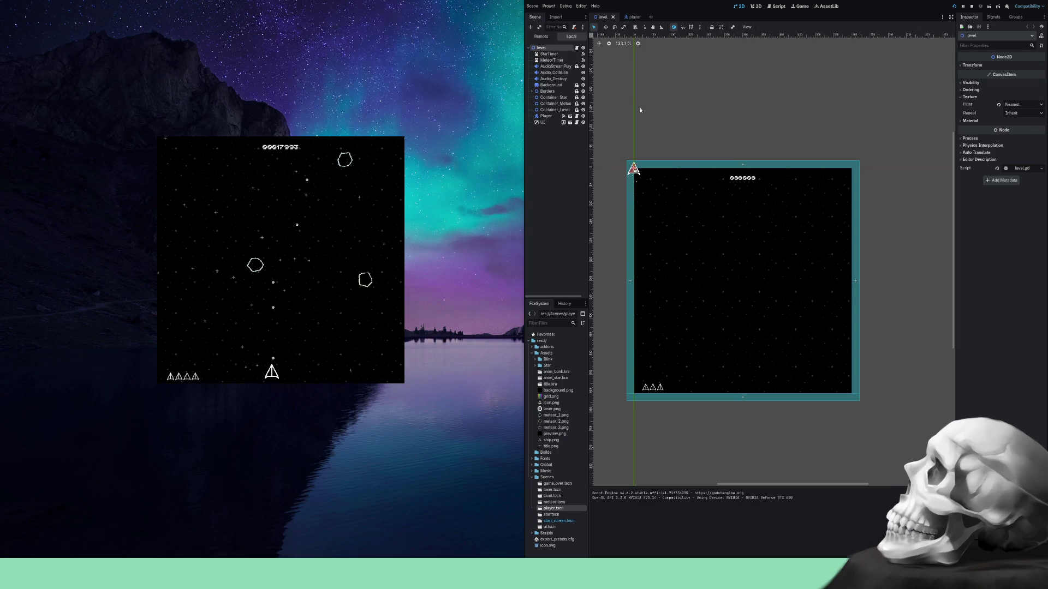
{"action": "key", "text": "Right"}
{"action": "key", "text": "Right"}
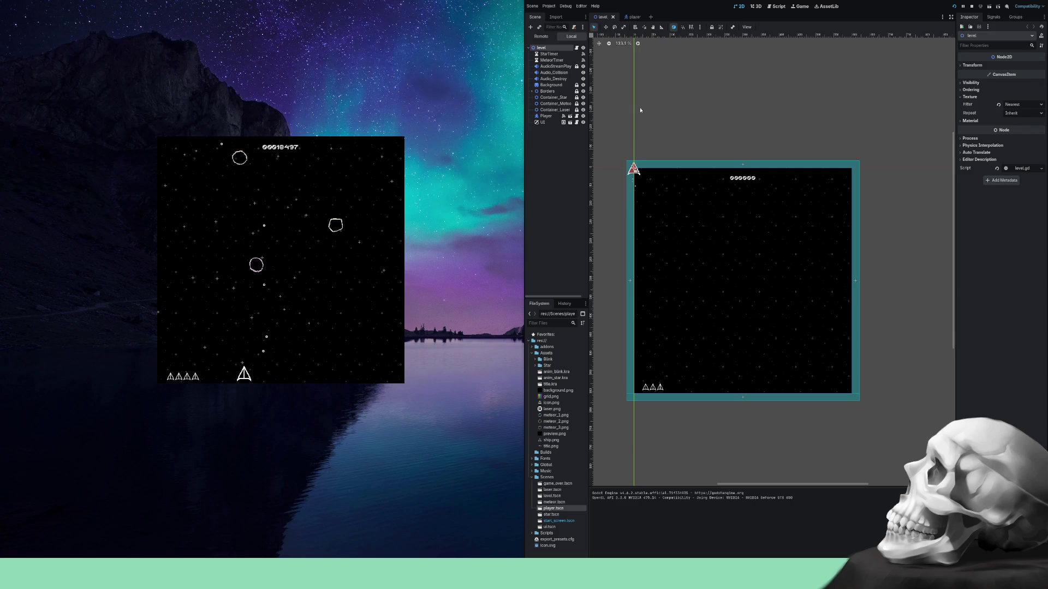
Swing the ship up, down and sideways, pushing the score past 25,500 with four lives left.
{"action": "key", "text": "Right"}
{"action": "key", "text": "Left"}
{"action": "key", "text": "Up"}
{"action": "key", "text": "Left"}
{"action": "key", "text": "Right"}
{"action": "key", "text": "Down"}
{"action": "key", "text": "Left"}
{"action": "key", "text": "Right"}
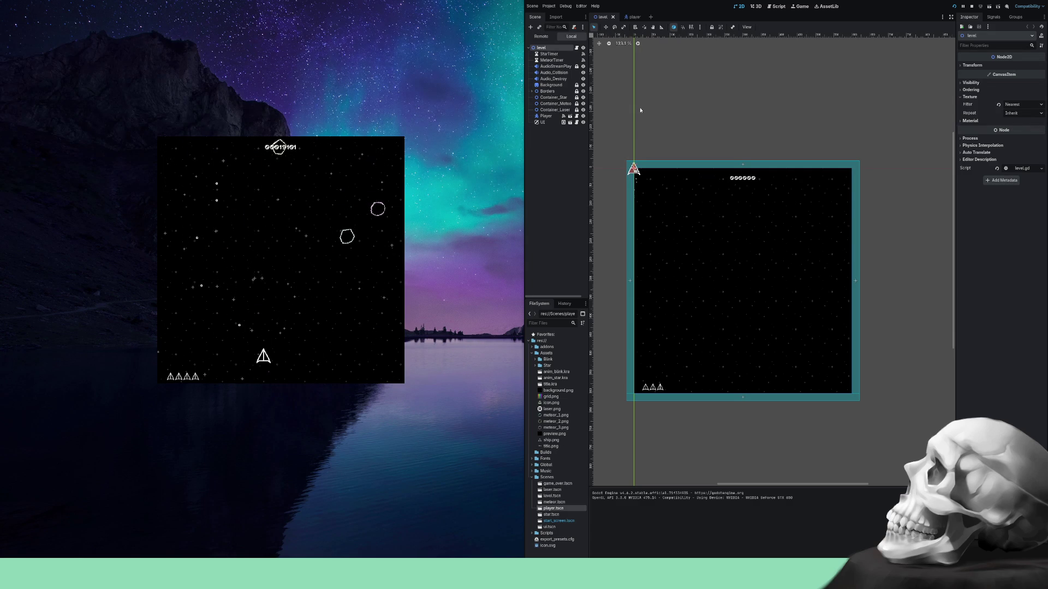
{"action": "key", "text": "Left"}
{"action": "key", "text": "Up"}
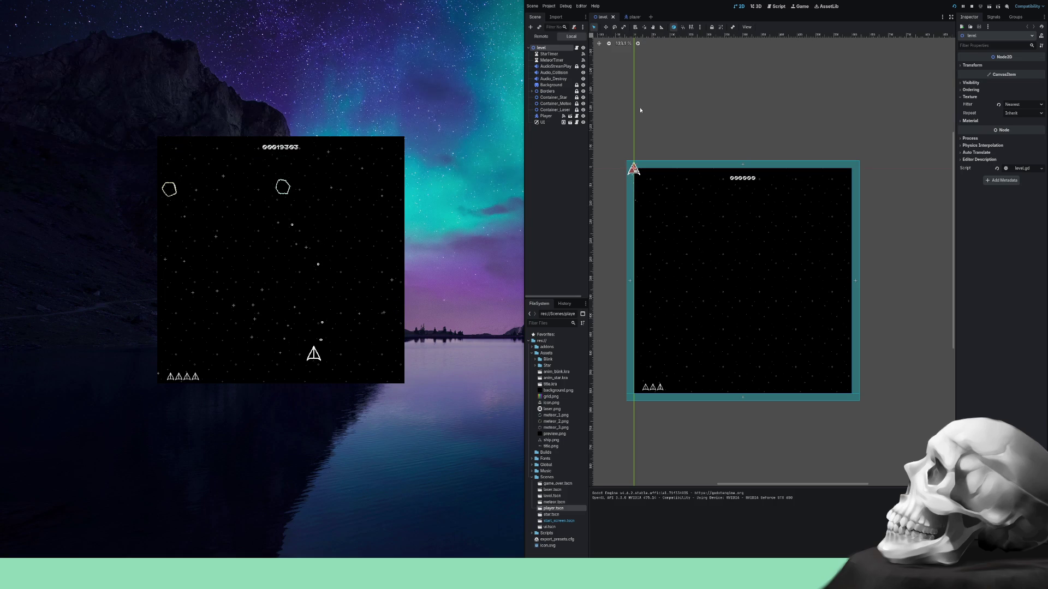
{"action": "key", "text": "Right"}
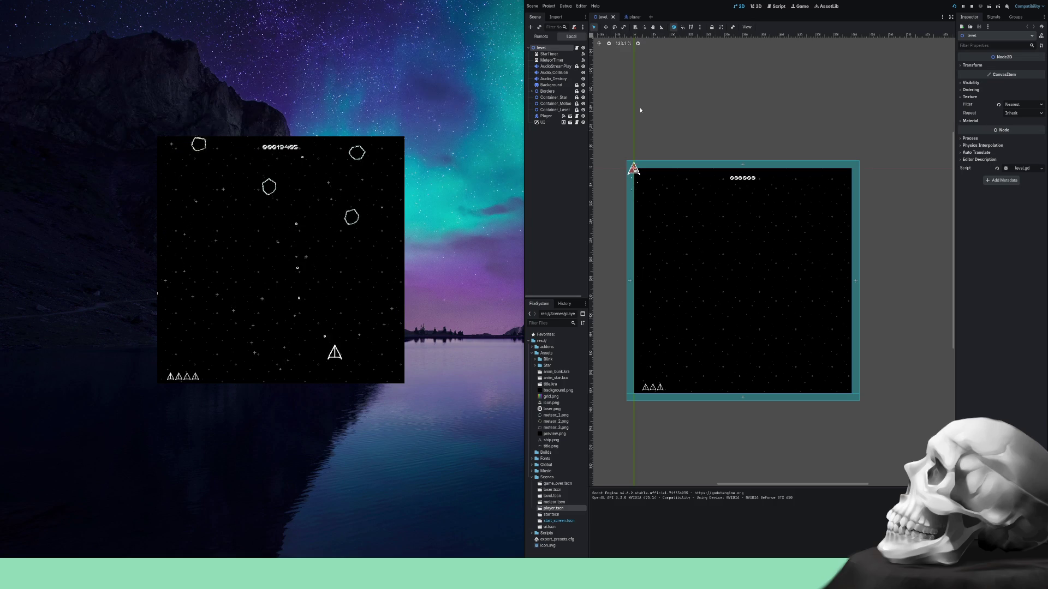
{"action": "key", "text": "Left"}
{"action": "key", "text": "Left"}
{"action": "key", "text": "Down"}
{"action": "key", "text": "Right"}
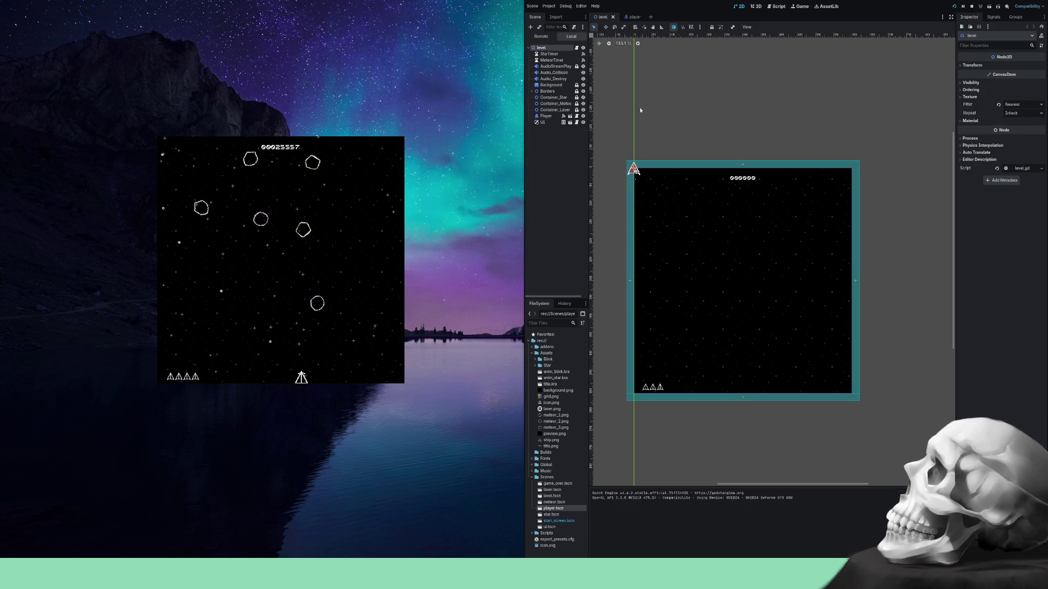
Keep steering the ship left and right, firing at the meteors above.
{"action": "key", "text": "Left"}
{"action": "key", "text": "Right"}
{"action": "key", "text": "Left"}
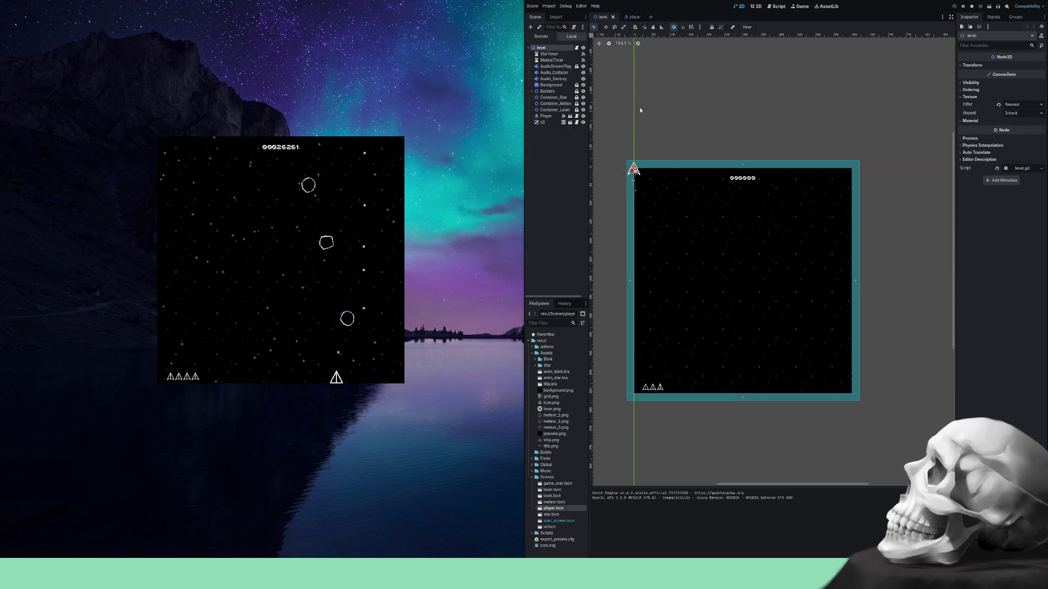
{"action": "key", "text": "Left"}
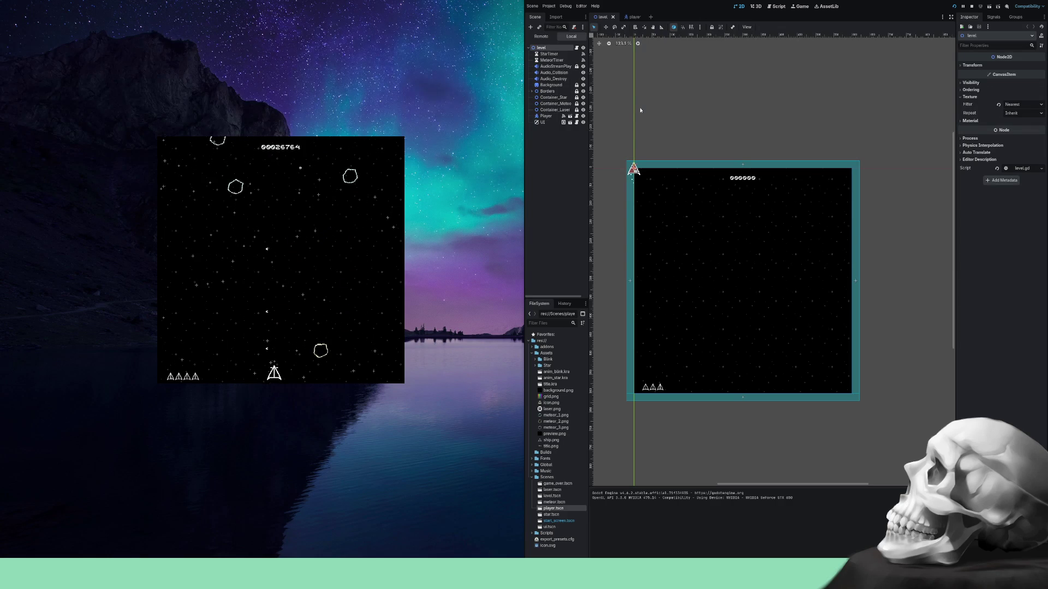
{"action": "key", "text": "Left"}
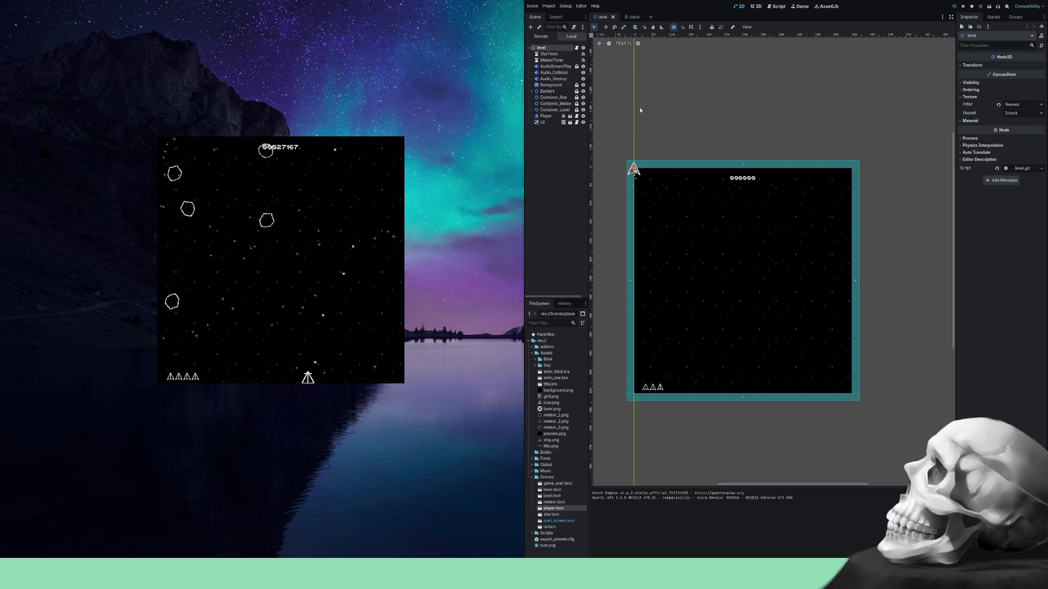
{"action": "key", "text": "Left"}
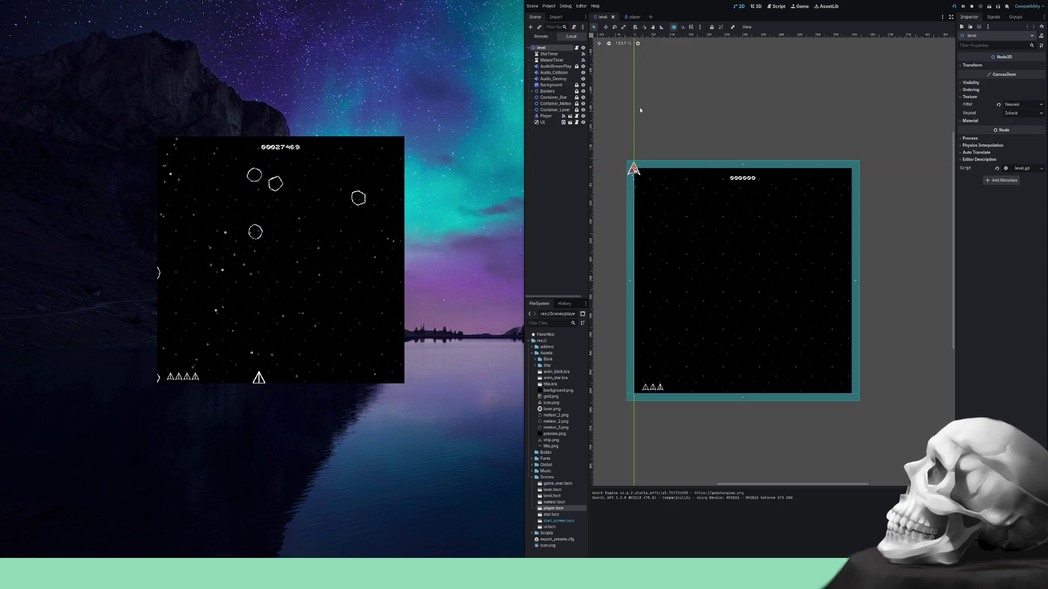
{"action": "key", "text": "Right"}
{"action": "key", "text": "Left"}
{"action": "key", "text": "Right"}
{"action": "key", "text": "Left"}
{"action": "key", "text": "Left"}
{"action": "key", "text": "Right"}
Dodge meteors until the score nears 29,900 with three lives, then switch to the shader website.
{"action": "key", "text": "Left"}
{"action": "key", "text": "Right"}
{"action": "key", "text": "Left"}
{"action": "key", "text": "Right"}
{"action": "key", "text": "Right"}
{"action": "key", "text": "Left"}
{"action": "key", "text": "Left"}
{"action": "key", "text": "Right"}
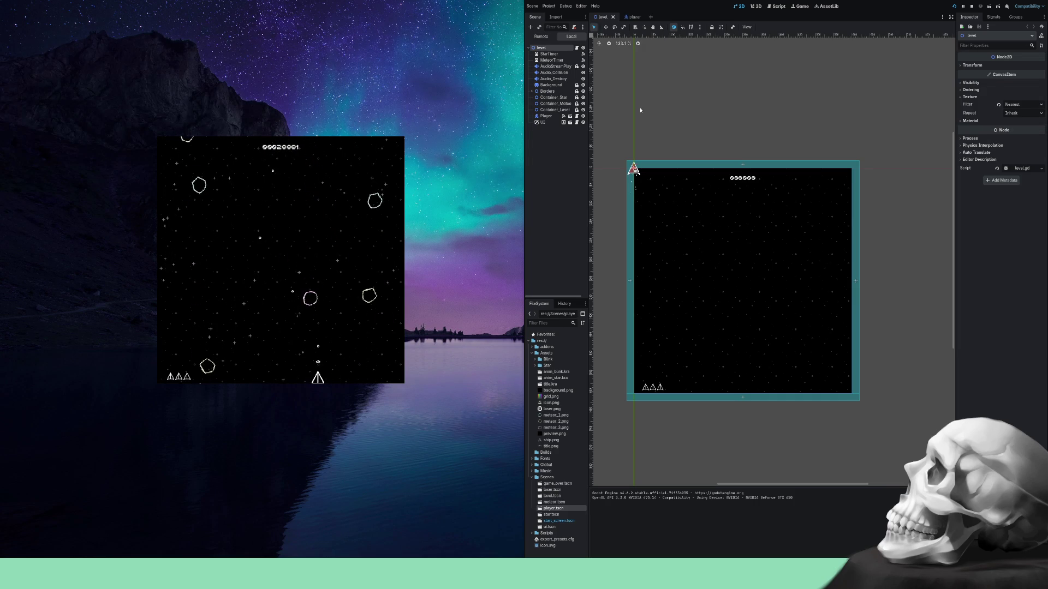
{"action": "key", "text": "Left"}
{"action": "key", "text": "Right"}
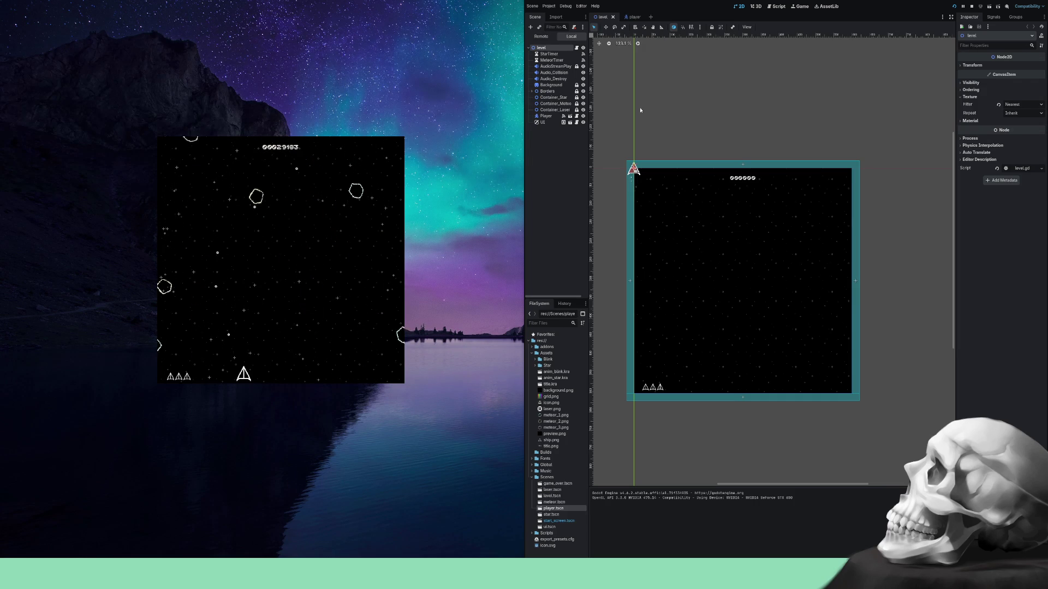
{"action": "key", "text": "Left"}
{"action": "key", "text": "Right"}
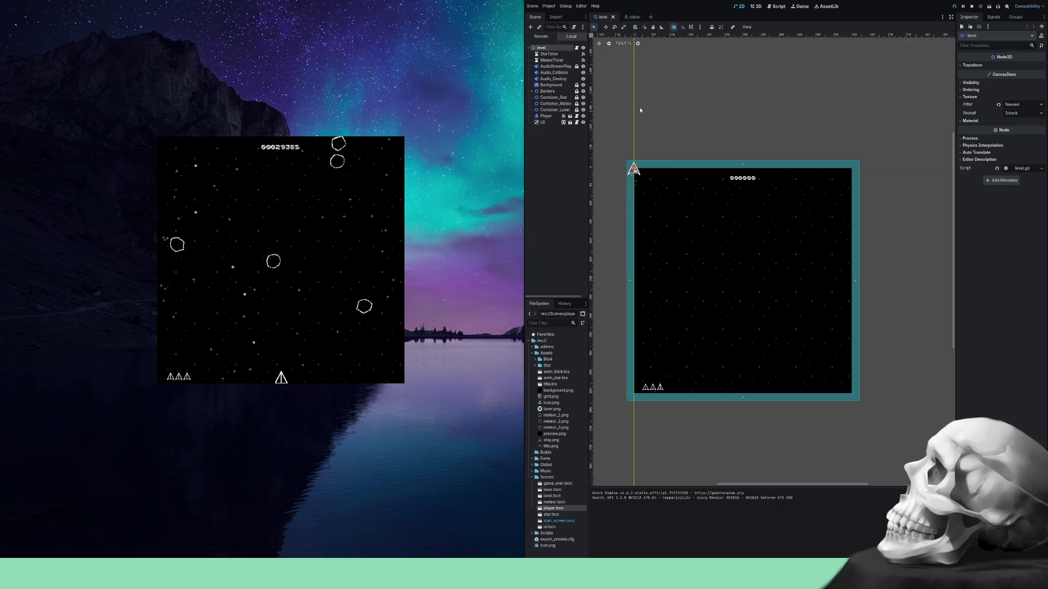
{"action": "key", "text": "Right"}
{"action": "key", "text": "Left"}
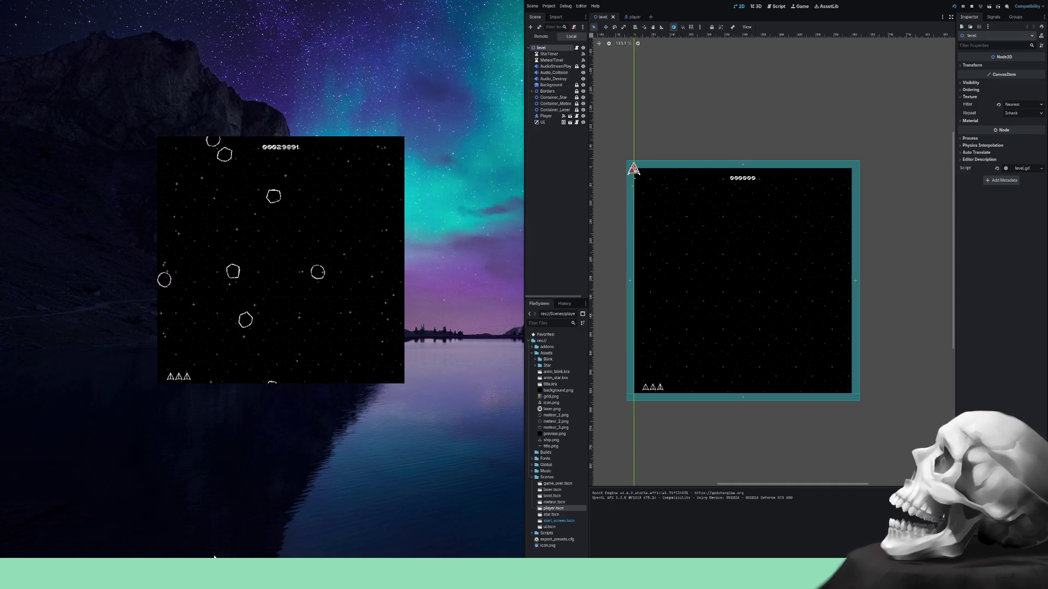
{"action": "key", "text": "alt+Tab"}
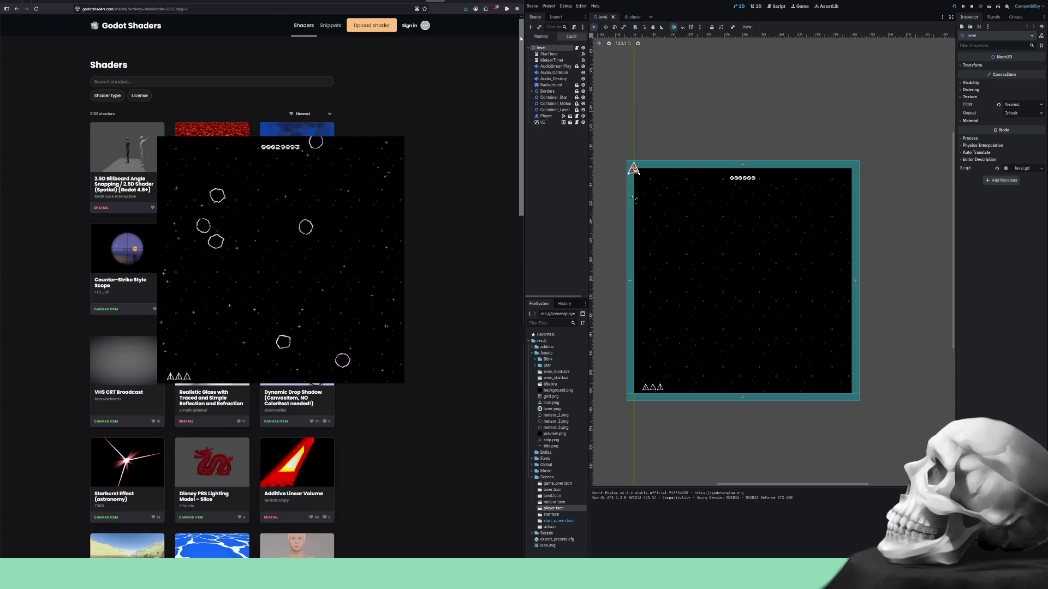
Close the shader website tab and stop the running ASTROID game with F8.
{"action": "key", "text": "ctrl+w"}
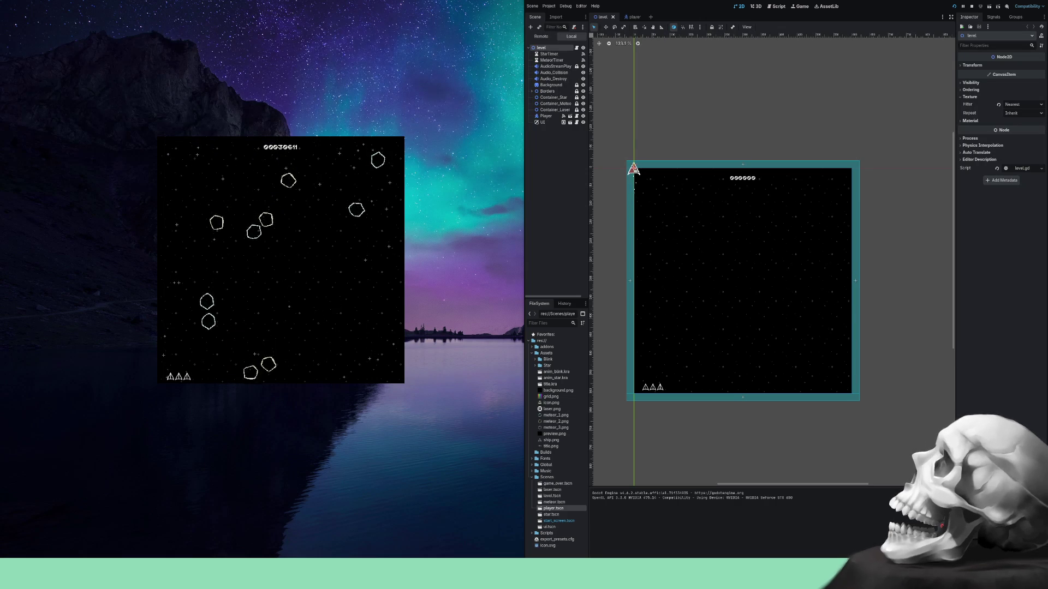
{"action": "key", "text": "F8"}
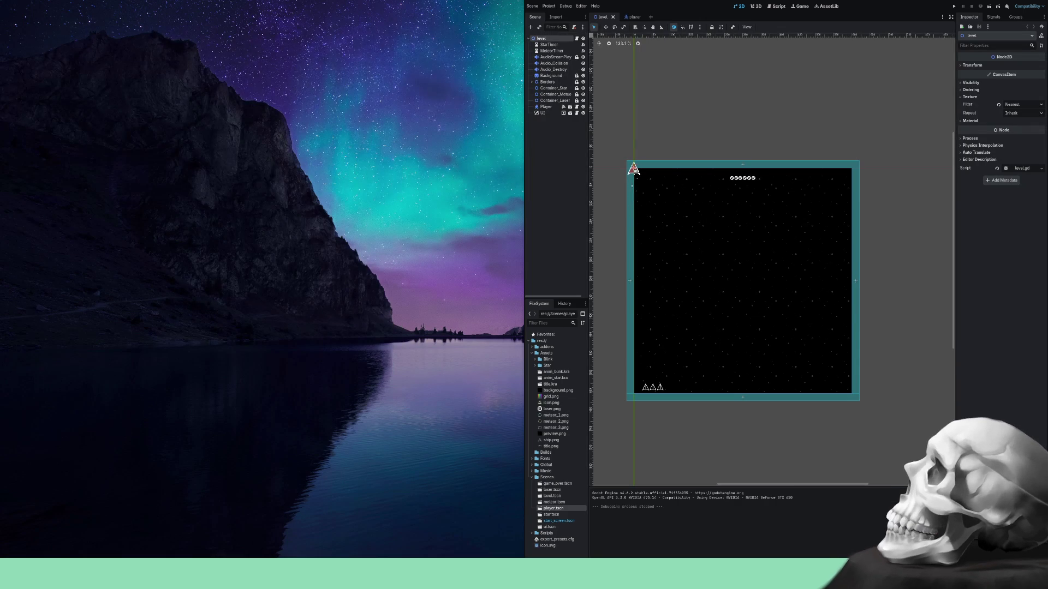
Relaunch the game with F5, enlarge its window slightly, start a new round, then stop it with F8.
{"action": "key", "text": "F5"}
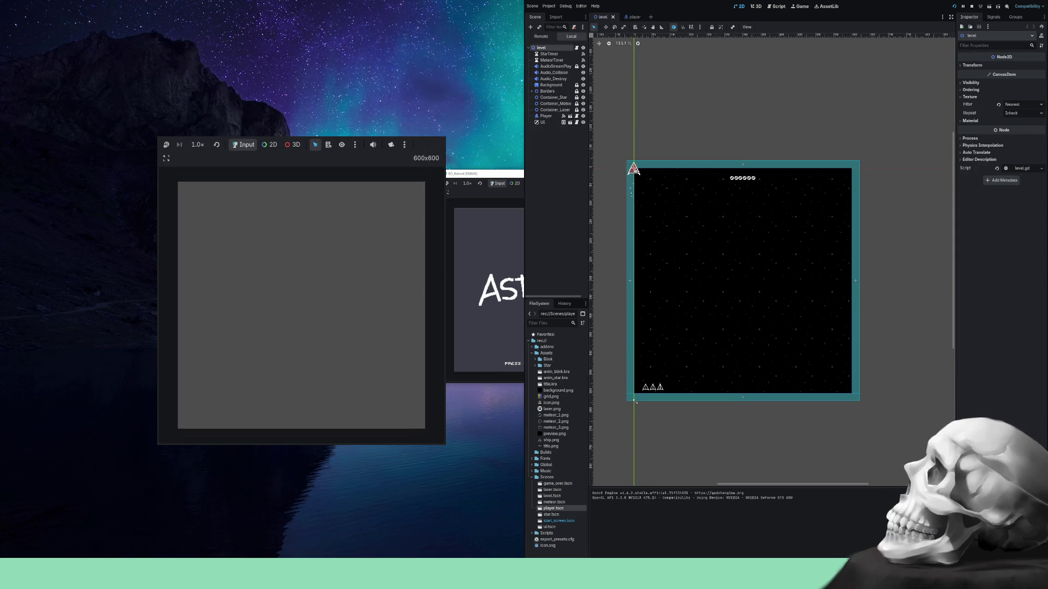
{"action": "left_click_drag", "start_coordinate": [432, 451], "coordinate": [434, 451]}
{"action": "key", "text": "space"}
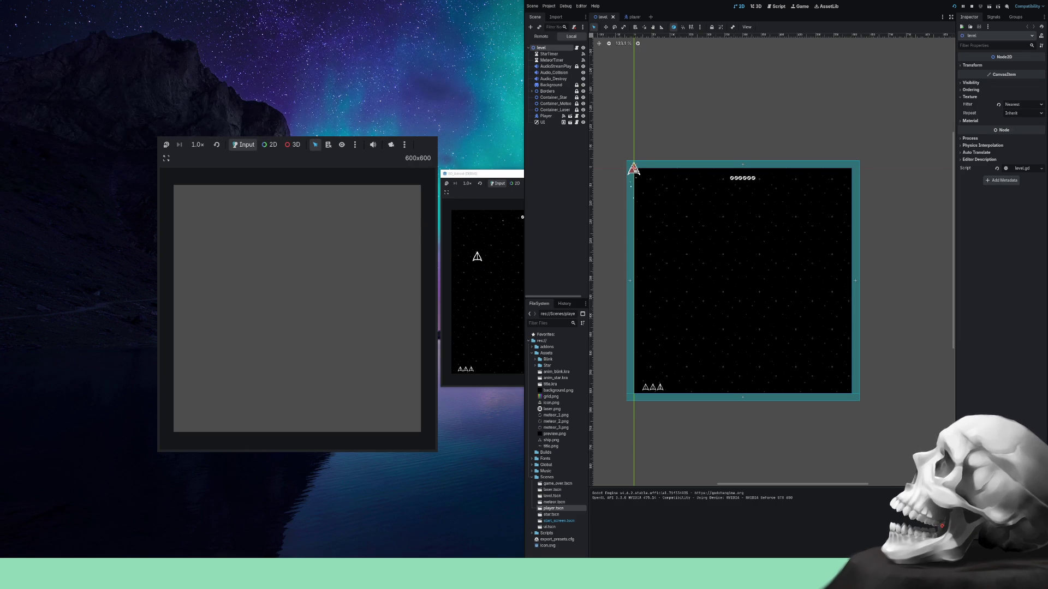
{"action": "key", "text": "F8"}
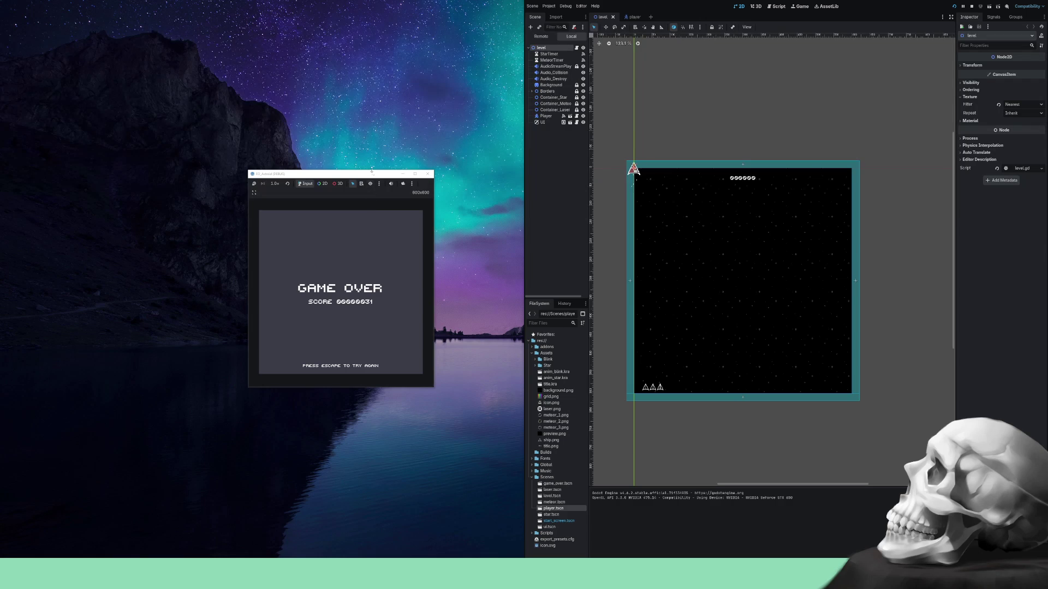
Move the game window up and left, then restart the round from the Game Over screen with Escape.
{"action": "left_click_drag", "start_coordinate": [372, 175], "coordinate": [364, 127]}
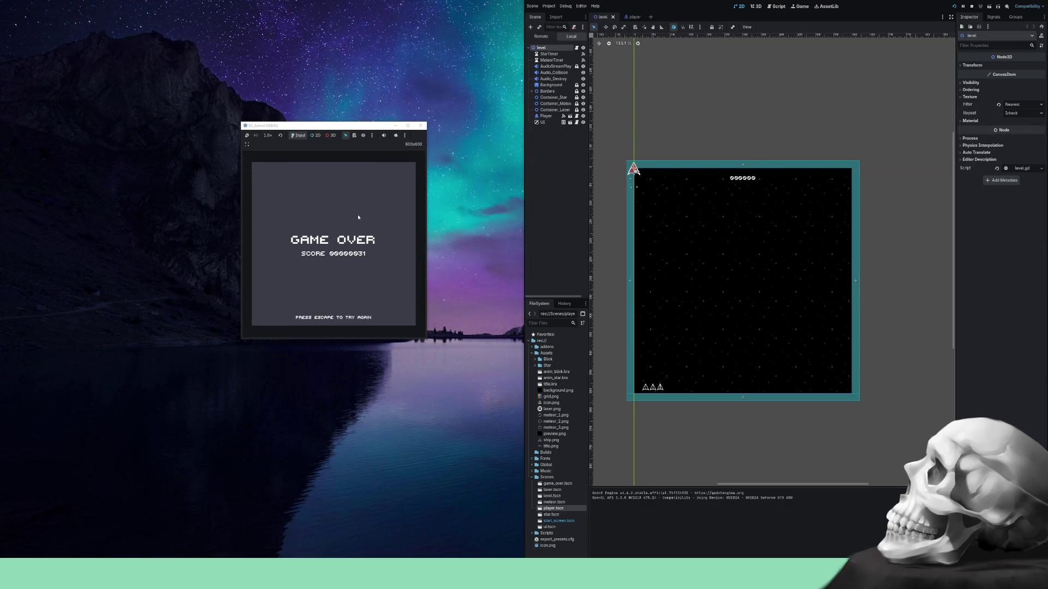
{"action": "key", "text": "Escape"}
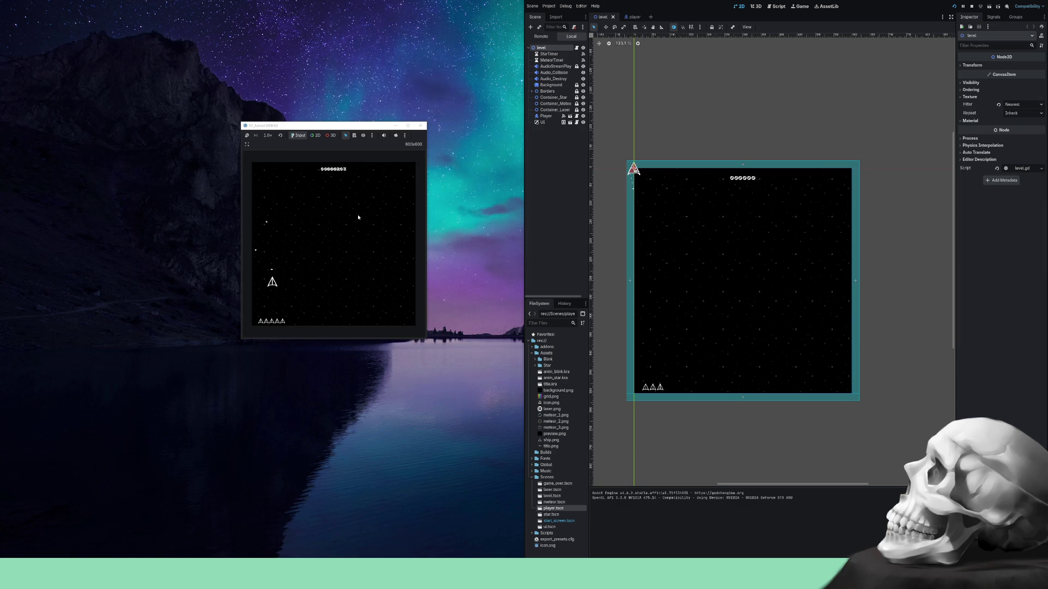
Steer the ship left, right, up and down around the drifting meteors.
{"action": "key", "text": "Right"}
{"action": "key", "text": "Left"}
{"action": "key", "text": "Up"}
{"action": "key", "text": "Right"}
{"action": "key", "text": "Left"}
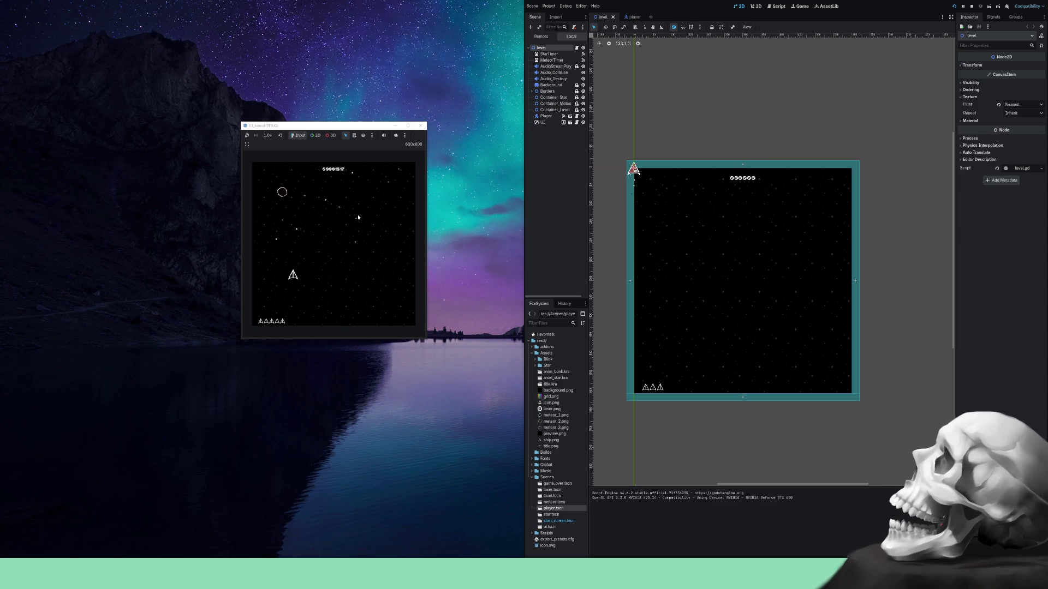
{"action": "key", "text": "Right"}
{"action": "key", "text": "Down"}
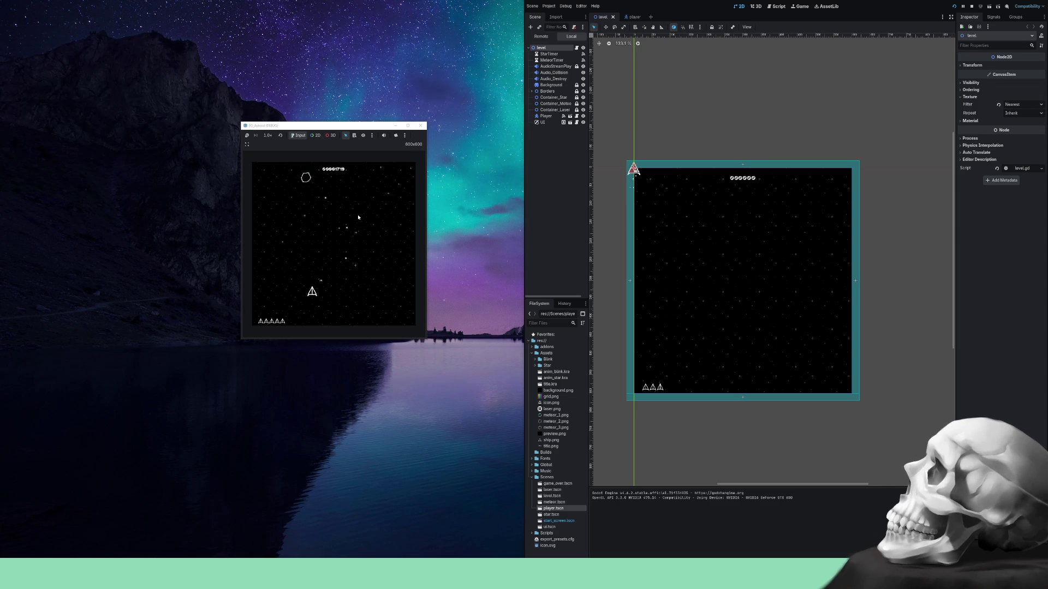
{"action": "key", "text": "Right"}
{"action": "key", "text": "Down"}
{"action": "key", "text": "Left"}
{"action": "key", "text": "Up"}
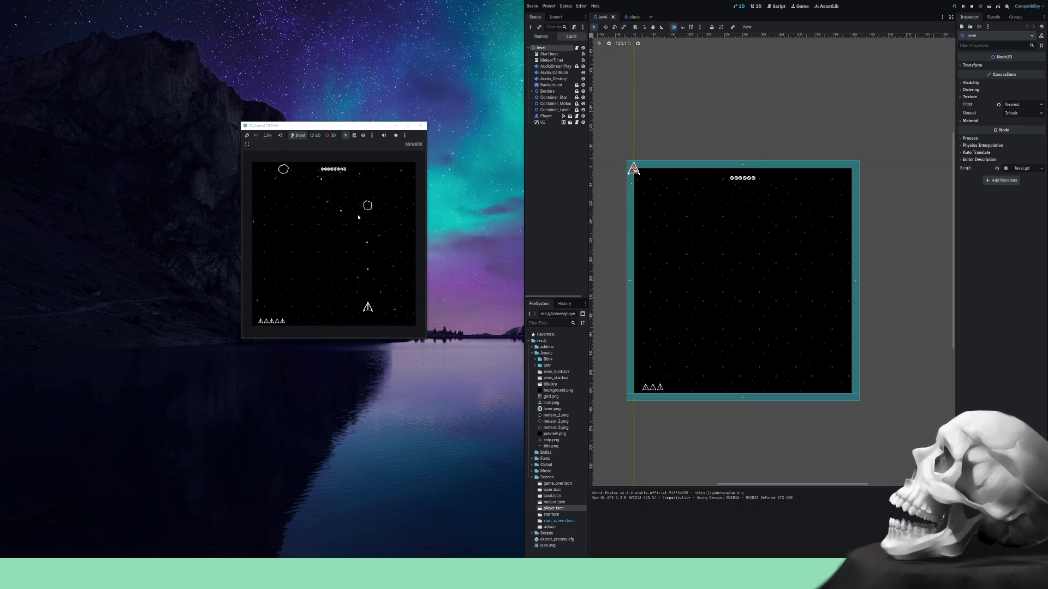
Dodge between the lower corners, raising the score to about 7,700 with five lives.
{"action": "key", "text": "Down"}
{"action": "key", "text": "Left"}
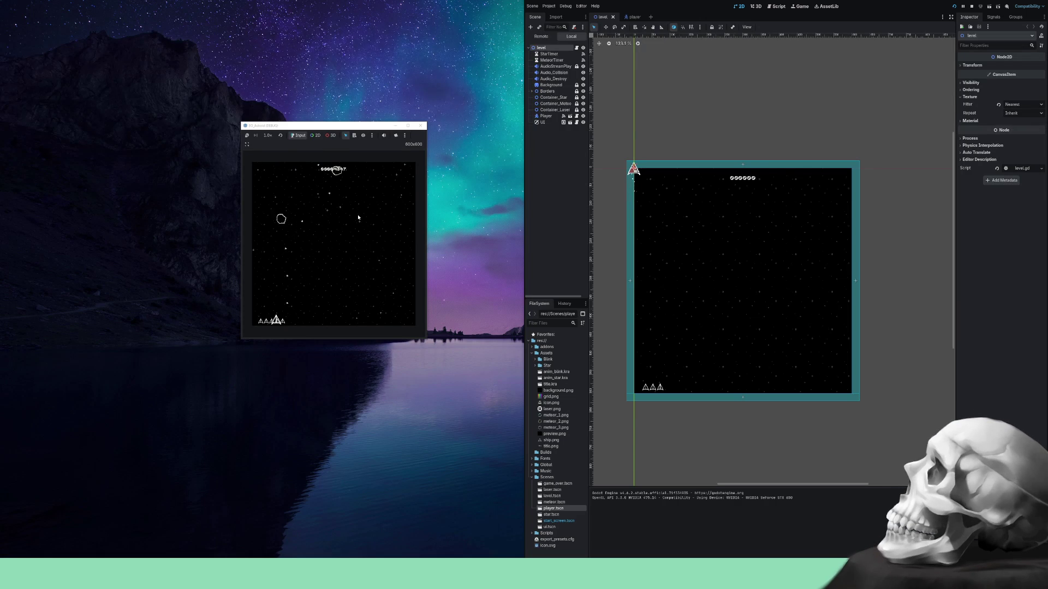
{"action": "key", "text": "Right"}
{"action": "key", "text": "Up"}
{"action": "key", "text": "Left"}
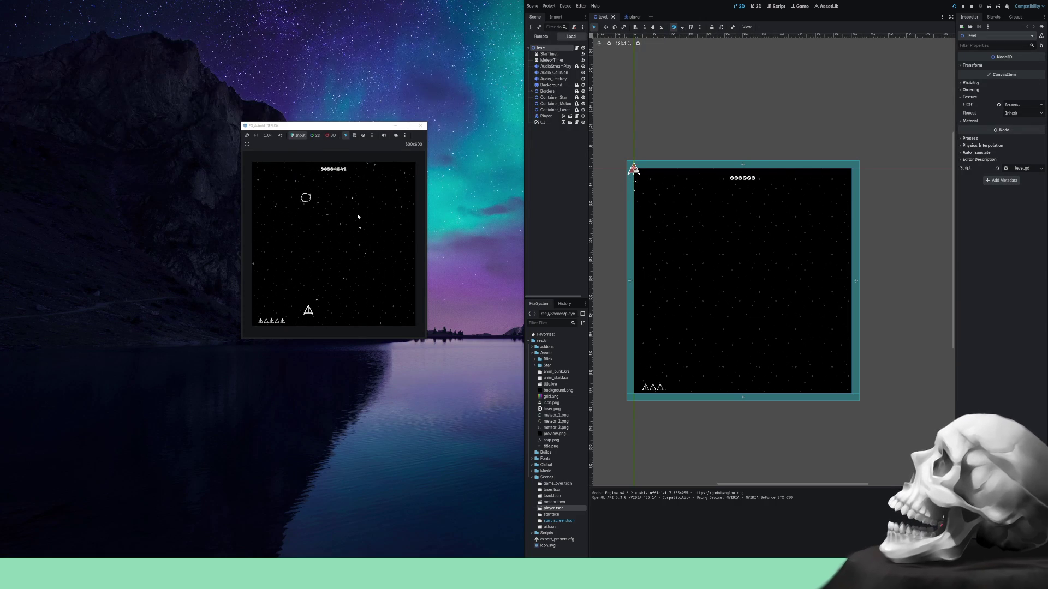
{"action": "key", "text": "Right"}
{"action": "key", "text": "Left"}
{"action": "key", "text": "Right"}
{"action": "key", "text": "Left"}
{"action": "key", "text": "Right"}
{"action": "key", "text": "Left"}
{"action": "key", "text": "Up"}
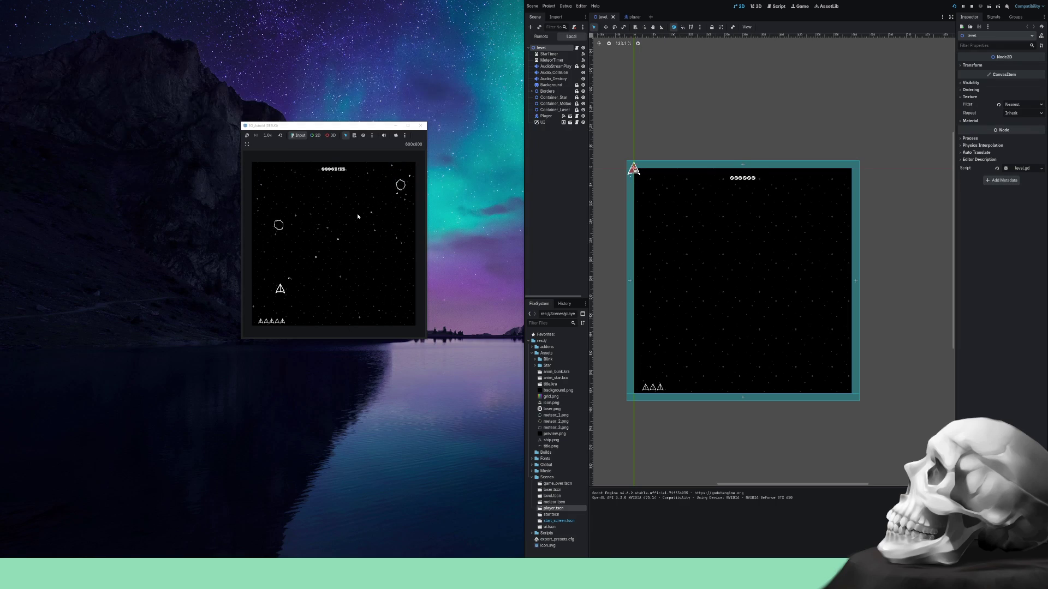
{"action": "key", "text": "Right"}
{"action": "key", "text": "Down"}
Steer the ship up-left and back right, then fire a laser at the meteors.
{"action": "key", "text": "Left"}
{"action": "key", "text": "Up"}
{"action": "key", "text": "Right"}
{"action": "key", "text": "Up"}
{"action": "key", "text": "Left"}
{"action": "key", "text": "Right"}
{"action": "key", "text": "space"}
Dart the ship left and right, dodging toward the lower right and lower left.
{"action": "key", "text": "Left"}
{"action": "key", "text": "Right"}
{"action": "key", "text": "Left"}
{"action": "key", "text": "Left"}
{"action": "key", "text": "Right"}
{"action": "key", "text": "Down"}
{"action": "key", "text": "Left"}
Weave the ship right and left, swinging to the lower right and far left.
{"action": "key", "text": "Left"}
{"action": "key", "text": "Right"}
{"action": "key", "text": "Right"}
{"action": "key", "text": "Down"}
{"action": "key", "text": "Right"}
{"action": "key", "text": "Left"}
{"action": "key", "text": "Up"}
{"action": "key", "text": "Right"}
{"action": "key", "text": "Left"}
{"action": "key", "text": "Right"}
{"action": "key", "text": "Down"}
{"action": "key", "text": "Up"}
{"action": "key", "text": "Right"}
{"action": "key", "text": "Left"}
Line up on the approaching meteors to shoot them, then drop down and left.
{"action": "key", "text": "Left"}
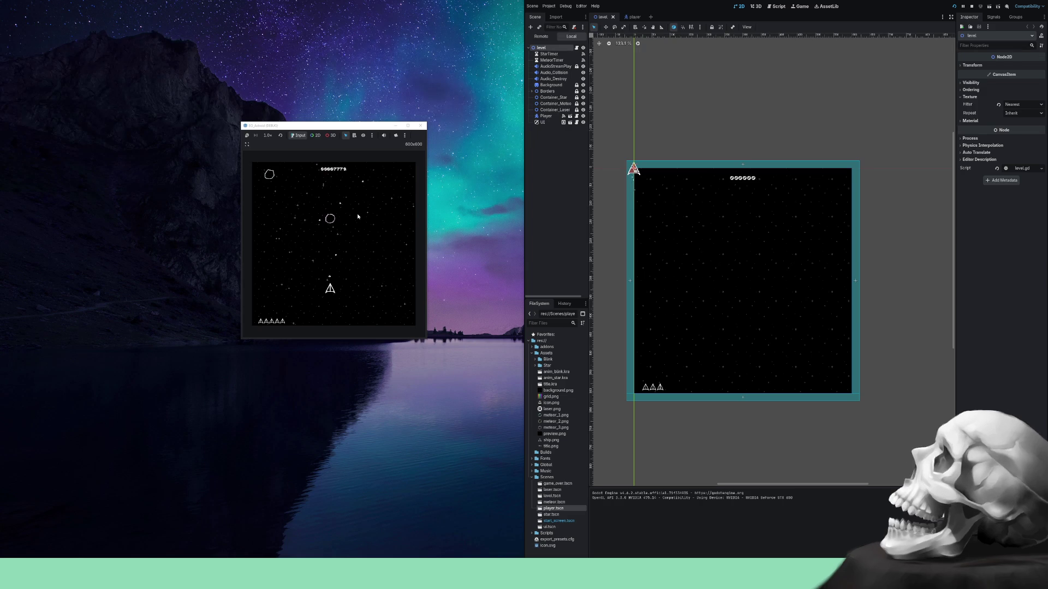
{"action": "key", "text": "Right"}
{"action": "key", "text": "Right"}
{"action": "key", "text": "Left"}
{"action": "key", "text": "Up"}
{"action": "key", "text": "Down"}
{"action": "key", "text": "Right"}
{"action": "key", "text": "Left"}
{"action": "key", "text": "Down"}
{"action": "key", "text": "Up"}
{"action": "key", "text": "Right"}
{"action": "key", "text": "Down"}
{"action": "key", "text": "Left"}
{"action": "key", "text": "Up"}
Swing the ship right and down-left, then climb up toward the right.
{"action": "key", "text": "Left"}
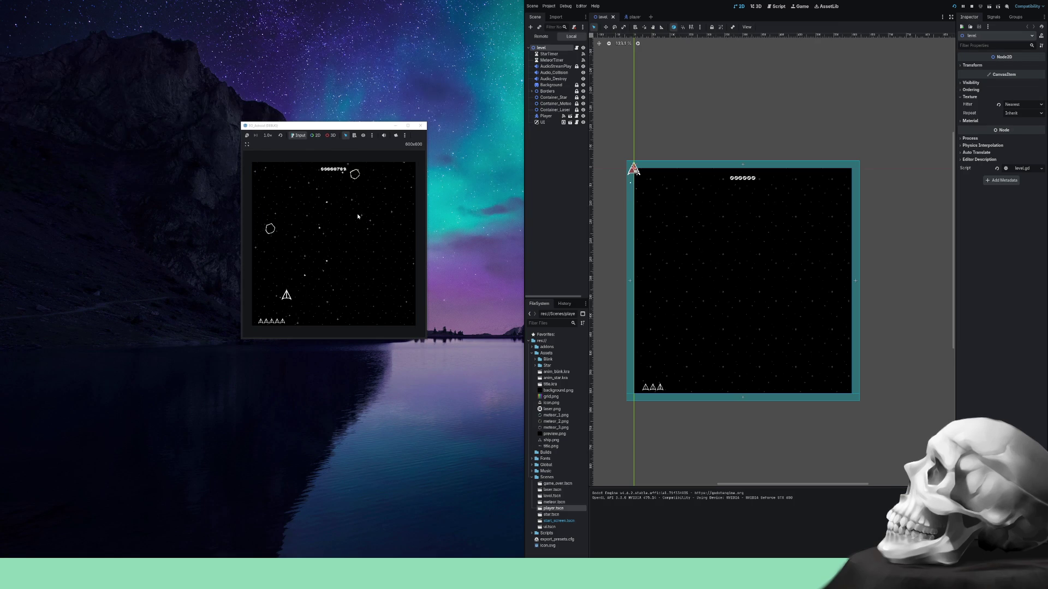
{"action": "key", "text": "Right"}
{"action": "key", "text": "Up"}
{"action": "key", "text": "Down"}
{"action": "key", "text": "Left"}
{"action": "key", "text": "Left"}
{"action": "key", "text": "Up"}
{"action": "key", "text": "Right"}
{"action": "key", "text": "Up"}
{"action": "key", "text": "Right"}
{"action": "key", "text": "Right"}
{"action": "key", "text": "Left"}
Keep dodging meteors, sliding left and back up-left as lives drop to four.
{"action": "key", "text": "Right"}
{"action": "key", "text": "Up"}
{"action": "key", "text": "Left"}
{"action": "key", "text": "Left"}
{"action": "key", "text": "Right"}
{"action": "key", "text": "Up"}
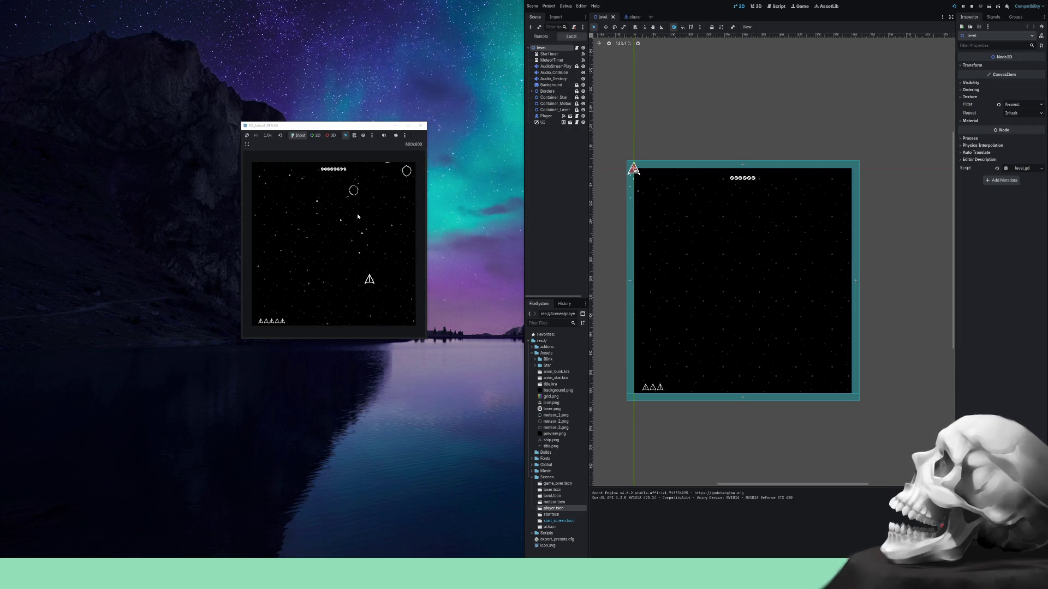
{"action": "key", "text": "Left"}
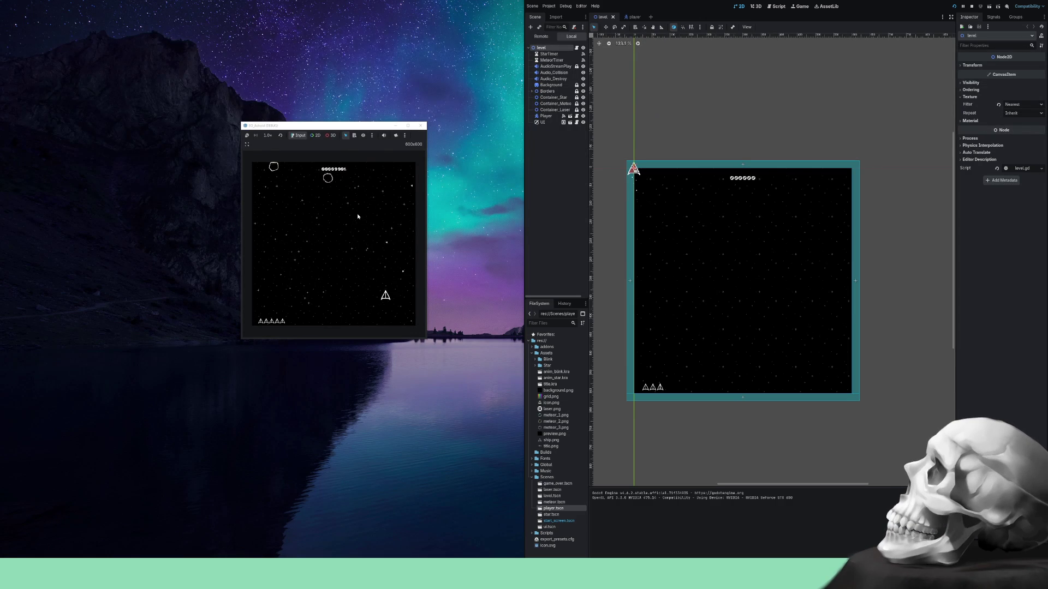
{"action": "key", "text": "Right"}
{"action": "key", "text": "Left"}
{"action": "key", "text": "Up"}
Steer the ship left and right, firing lasers at the meteors overhead.
{"action": "key", "text": "Left"}
{"action": "key", "text": "Right"}
{"action": "key", "text": "Left"}
{"action": "key", "text": "Up"}
{"action": "key", "text": "Right"}
{"action": "key", "text": "Left"}
{"action": "key", "text": "Left"}
{"action": "key", "text": "Down"}
{"action": "key", "text": "Right"}
{"action": "key", "text": "Left"}
{"action": "key", "text": "Right"}
{"action": "key", "text": "space"}
{"action": "key", "text": "Left"}
{"action": "key", "text": "Right"}
{"action": "key", "text": "Left"}
{"action": "key", "text": "space"}
{"action": "key", "text": "Right"}
{"action": "key", "text": "Right"}
{"action": "key", "text": "Left"}
{"action": "key", "text": "Left"}
{"action": "key", "text": "Right"}
{"action": "key", "text": "Right"}
Weave the ship up, down and across the screen, dodging meteors and destroying one.
{"action": "key", "text": "Left"}
{"action": "key", "text": "Right"}
{"action": "key", "text": "Left"}
{"action": "key", "text": "Left"}
{"action": "key", "text": "Right"}
{"action": "key", "text": "Down"}
{"action": "key", "text": "Right"}
{"action": "key", "text": "Up"}
{"action": "key", "text": "Left"}
{"action": "key", "text": "Up"}
{"action": "key", "text": "Right"}
{"action": "key", "text": "Left"}
{"action": "key", "text": "Down"}
{"action": "key", "text": "Left"}
{"action": "key", "text": "Up"}
{"action": "key", "text": "Right"}
{"action": "key", "text": "Down"}
{"action": "key", "text": "Left"}
{"action": "key", "text": "Down"}
{"action": "key", "text": "Left"}
{"action": "key", "text": "Right"}
{"action": "key", "text": "Down"}
{"action": "key", "text": "Right"}
{"action": "key", "text": "Up"}
{"action": "key", "text": "Left"}
{"action": "key", "text": "Up"}
{"action": "key", "text": "Right"}
{"action": "key", "text": "Left"}
{"action": "key", "text": "Down"}
{"action": "key", "text": "Right"}
{"action": "key", "text": "Right"}
{"action": "key", "text": "Up"}
{"action": "key", "text": "Left"}
{"action": "key", "text": "Right"}
{"action": "key", "text": "Down"}
{"action": "key", "text": "Left"}
{"action": "key", "text": "Down"}
{"action": "key", "text": "Right"}
{"action": "key", "text": "Up"}
{"action": "key", "text": "Right"}
{"action": "key", "text": "Up"}
{"action": "key", "text": "Right"}
{"action": "key", "text": "Down"}
{"action": "key", "text": "Left"}
{"action": "key", "text": "Up"}
{"action": "key", "text": "Right"}
Sweep the ship along the bottom past fresh meteors, keeping all four lives.
{"action": "key", "text": "Right"}
{"action": "key", "text": "Left"}
{"action": "key", "text": "Right"}
{"action": "key", "text": "Right"}
{"action": "key", "text": "Left"}
{"action": "key", "text": "Right"}
{"action": "key", "text": "Left"}
{"action": "key", "text": "Right"}
{"action": "key", "text": "Left"}
{"action": "key", "text": "Left"}
{"action": "key", "text": "Down"}
{"action": "key", "text": "Right"}
{"action": "key", "text": "Up"}
{"action": "key", "text": "Left"}
{"action": "key", "text": "Right"}
{"action": "key", "text": "Left"}
{"action": "key", "text": "Down"}
{"action": "key", "text": "Right"}
{"action": "key", "text": "Up"}
{"action": "key", "text": "Right"}
{"action": "key", "text": "Down"}
{"action": "key", "text": "Left"}
{"action": "key", "text": "Up"}
{"action": "key", "text": "Left"}
{"action": "key", "text": "Right"}
{"action": "key", "text": "Down"}
{"action": "key", "text": "Up"}
{"action": "key", "text": "Right"}
{"action": "key", "text": "Right"}
{"action": "key", "text": "Left"}
{"action": "key", "text": "Down"}
{"action": "key", "text": "Right"}
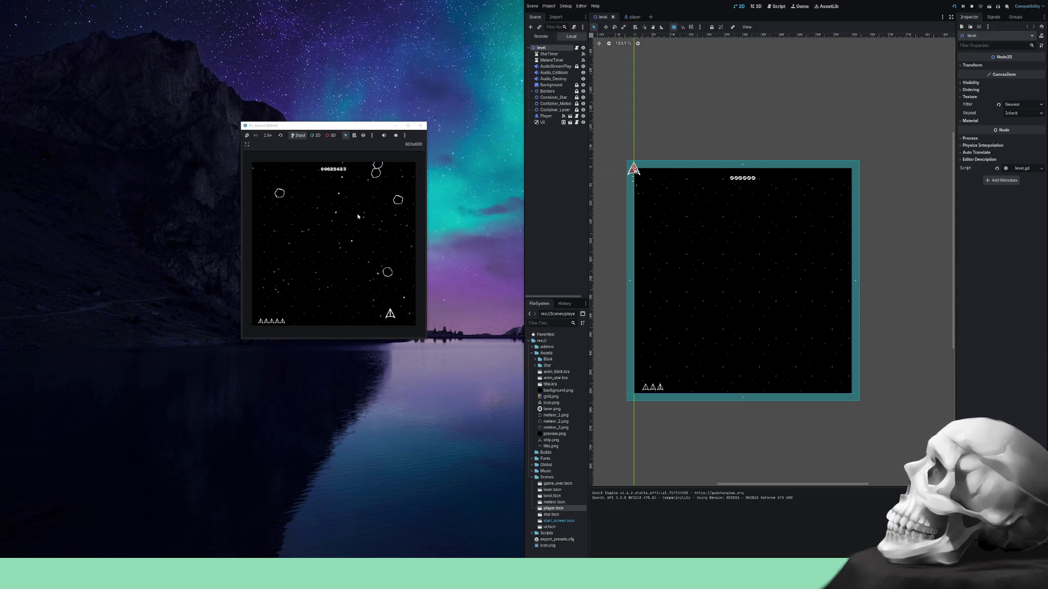
{"action": "key", "text": "Left"}
{"action": "key", "text": "Left"}
{"action": "key", "text": "Left"}
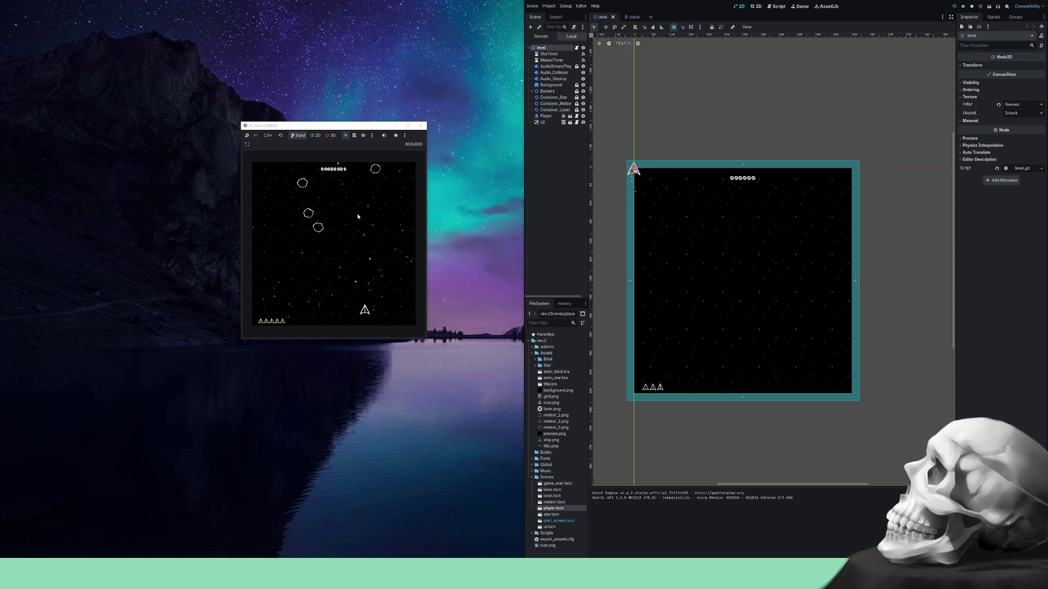
Weave the ship left and right, returning it to the centre.
{"action": "key", "text": "Left"}
{"action": "key", "text": "Right"}
{"action": "key", "text": "Up"}
{"action": "key", "text": "Down"}
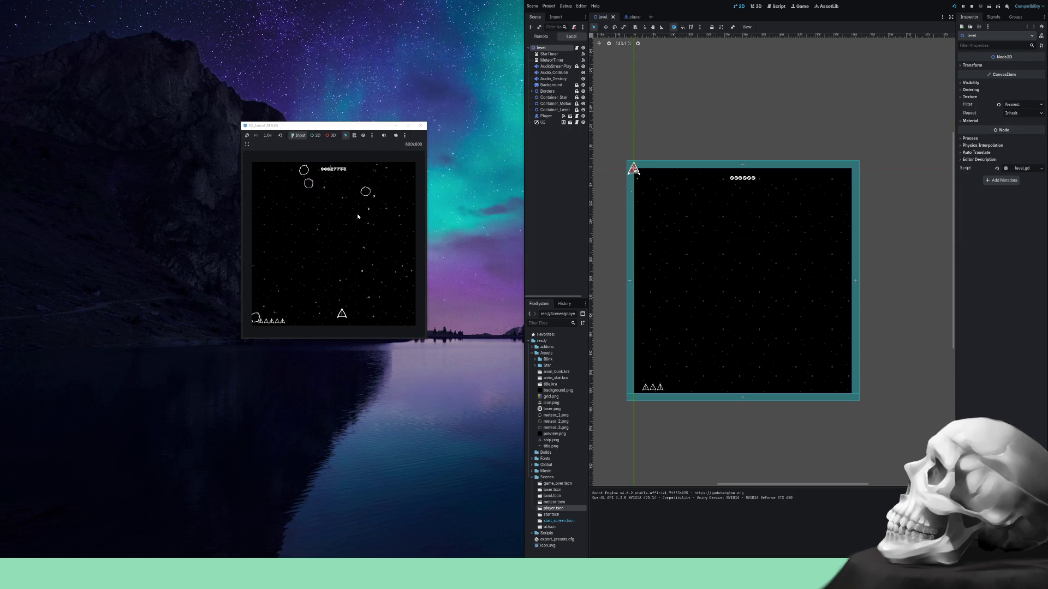
{"action": "key", "text": "Left"}
{"action": "key", "text": "Right"}
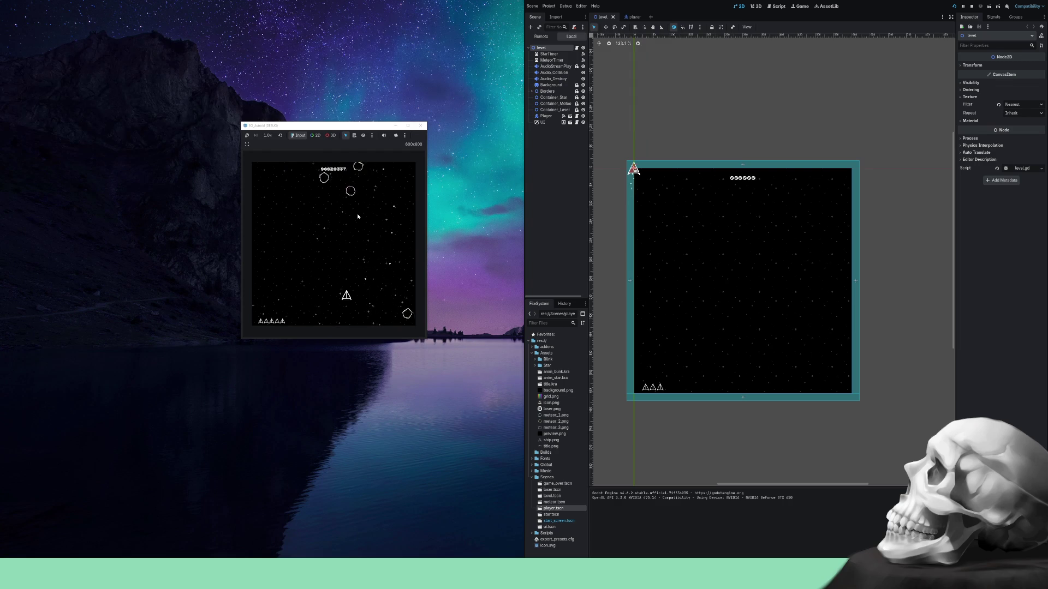
{"action": "key", "text": "Left"}
{"action": "key", "text": "Right"}
{"action": "key", "text": "Left"}
{"action": "key", "text": "Right"}
Shoot down meteors while nudging the ship to the right.
{"action": "key", "text": "Left"}
{"action": "key", "text": "space"}
{"action": "key", "text": "Right"}
{"action": "key", "text": "Left"}
{"action": "key", "text": "space"}
{"action": "key", "text": "Right"}
{"action": "key", "text": "Left"}
{"action": "key", "text": "space"}
{"action": "key", "text": "Right"}
Dodge the crowding meteors, pushing the score past 34,000 with four lives left.
{"action": "key", "text": "Left"}
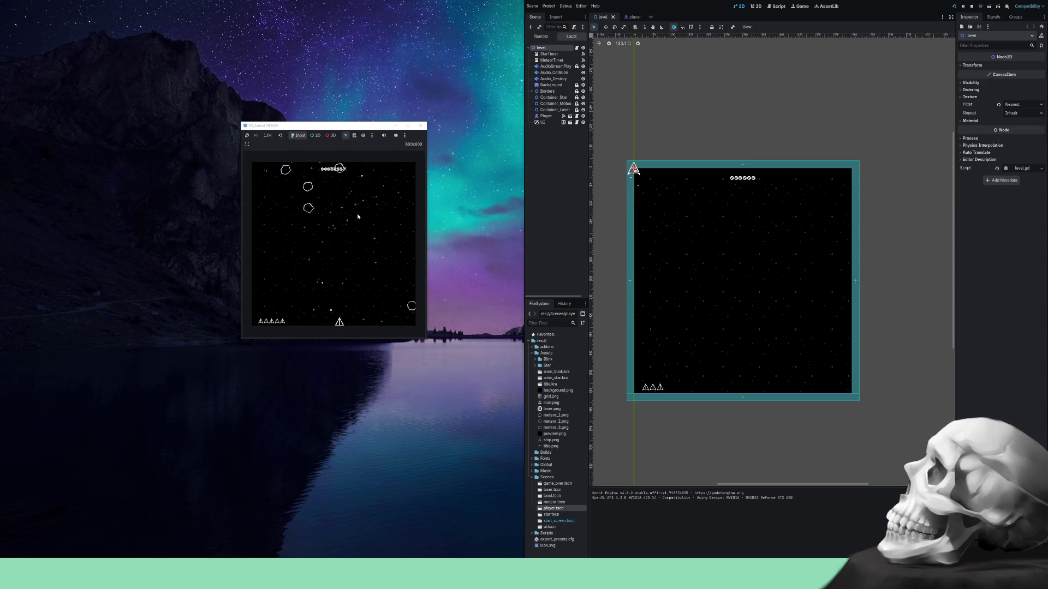
{"action": "key", "text": "Right"}
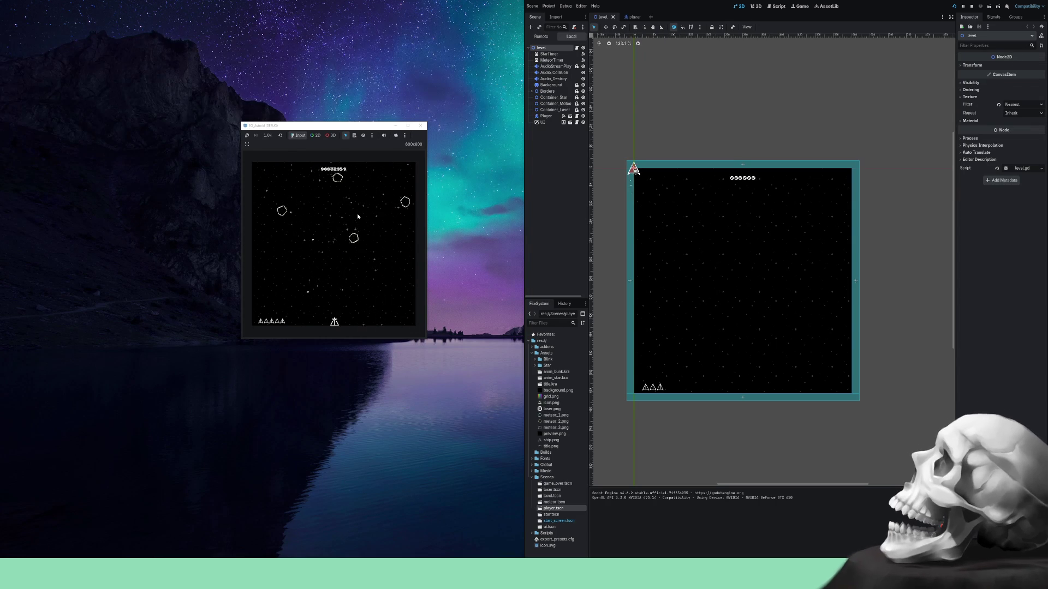
{"action": "key", "text": "Right"}
{"action": "key", "text": "Left"}
{"action": "key", "text": "Right"}
{"action": "key", "text": "Left"}
{"action": "key", "text": "Right"}
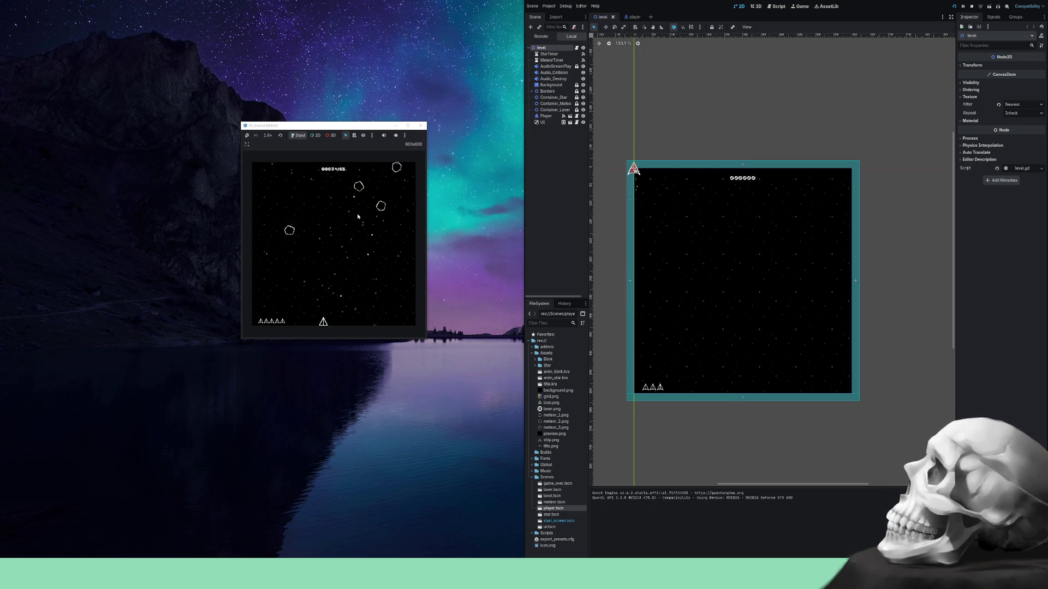
{"action": "key", "text": "Right"}
{"action": "key", "text": "Up"}
{"action": "key", "text": "Left"}
{"action": "key", "text": "Right"}
{"action": "key", "text": "Right"}
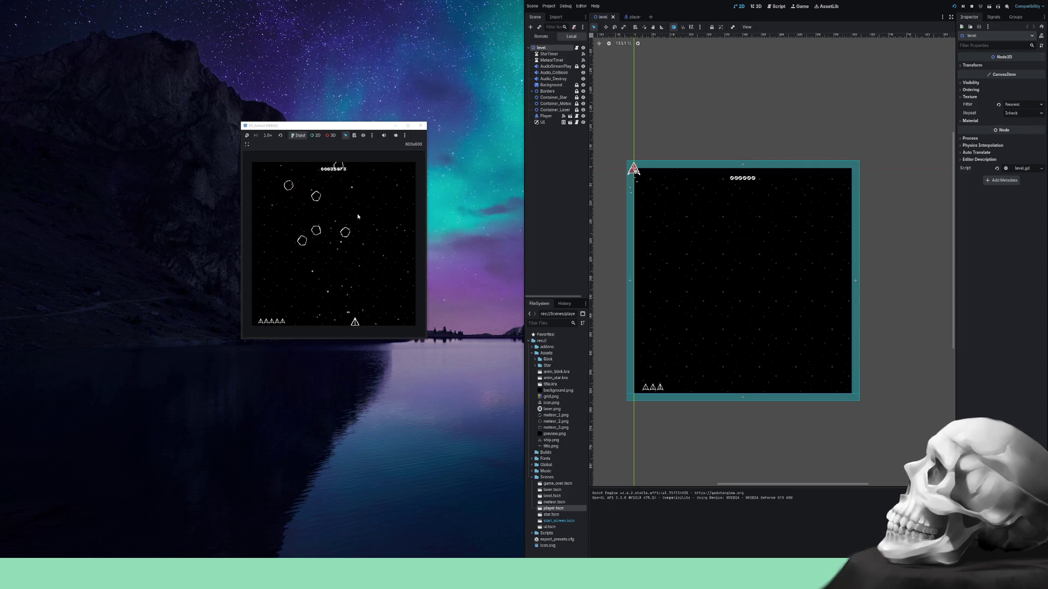
{"action": "key", "text": "Right"}
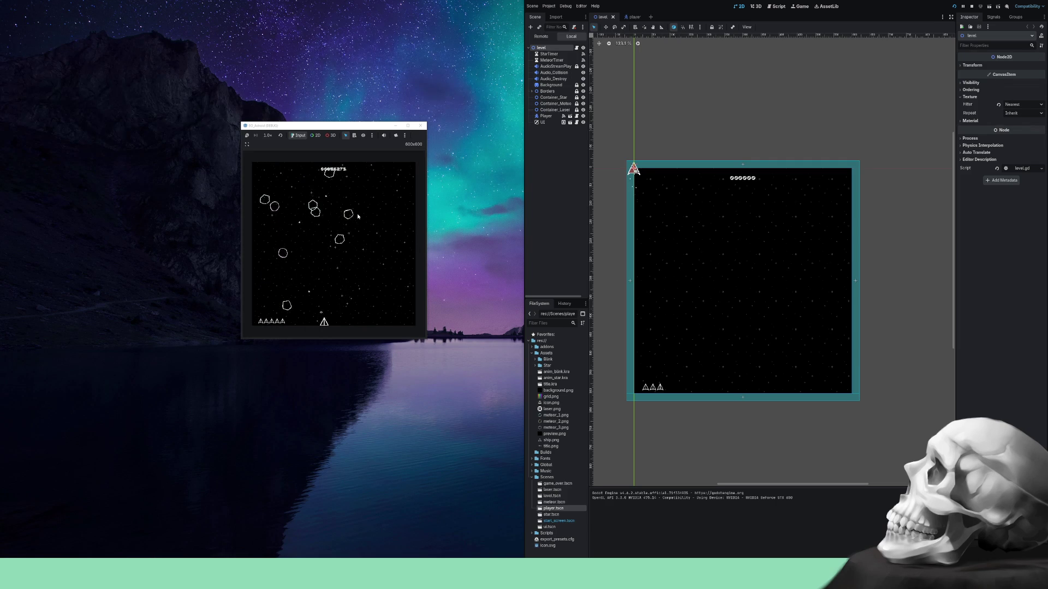
Steer the ship with the arrow keys until GAME OVER shows a score of 58,327.
{"action": "key", "text": "Right"}
{"action": "key", "text": "Left"}
{"action": "key", "text": "Right"}
{"action": "key", "text": "Left"}
{"action": "key", "text": "Left"}
{"action": "key", "text": "Right"}
{"action": "key", "text": "Left"}
{"action": "key", "text": "Left"}
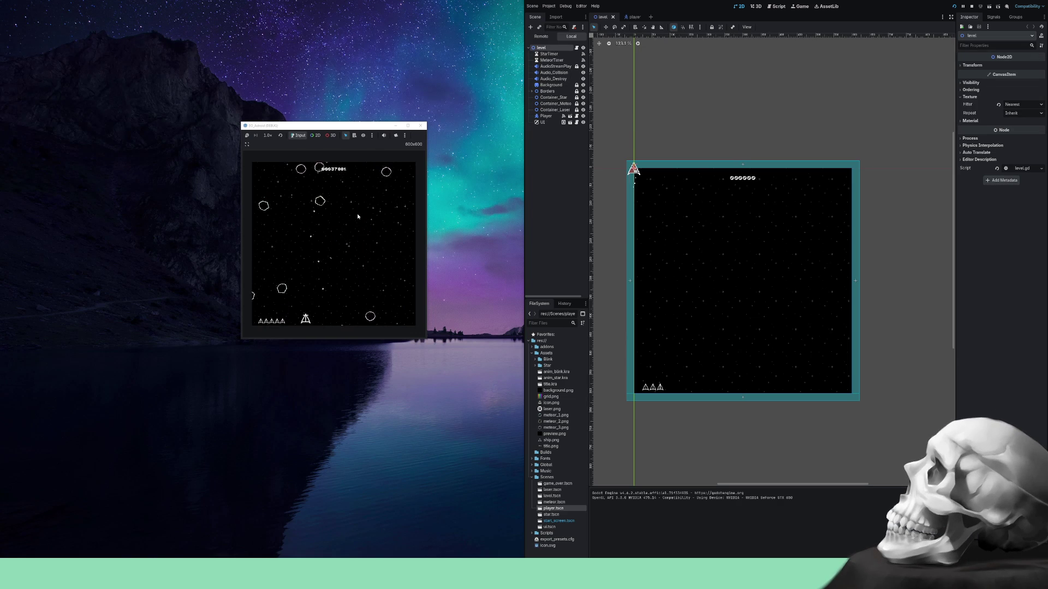
{"action": "key", "text": "Left"}
{"action": "key", "text": "Right"}
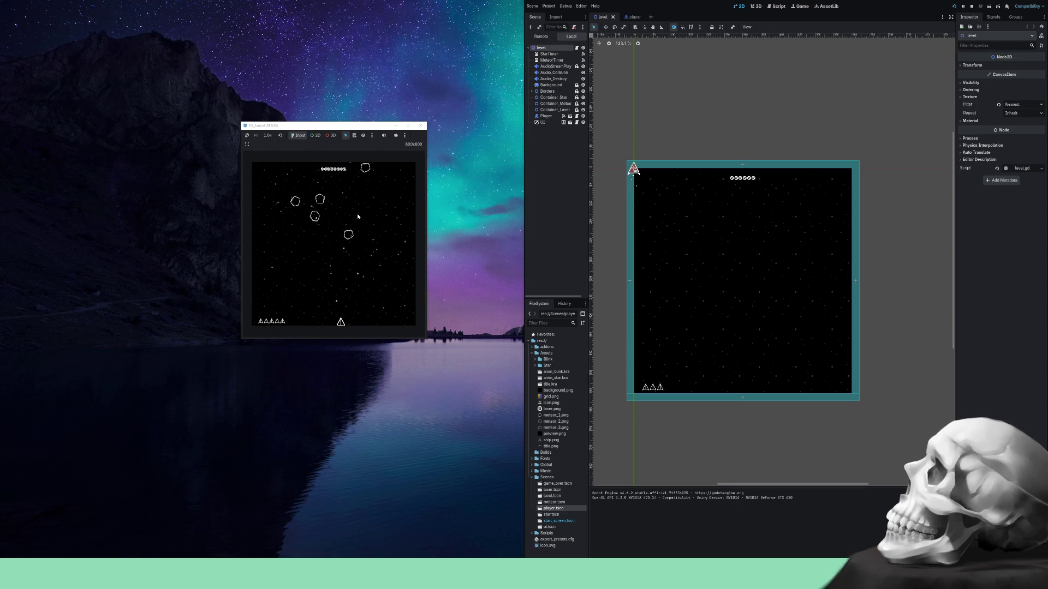
{"action": "key", "text": "Left"}
{"action": "key", "text": "Right"}
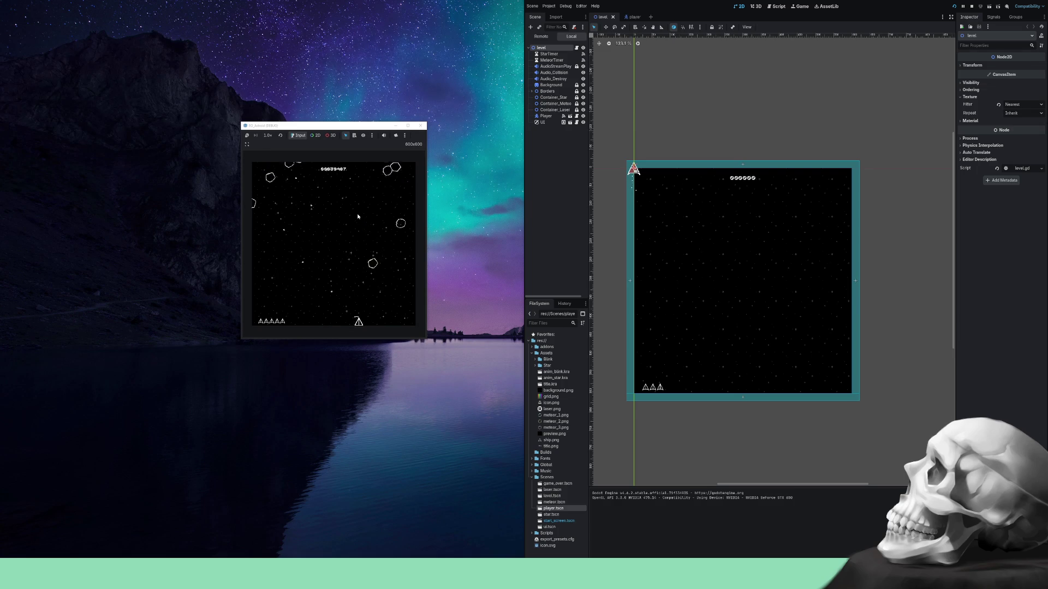
{"action": "key", "text": "Right"}
{"action": "key", "text": "Left"}
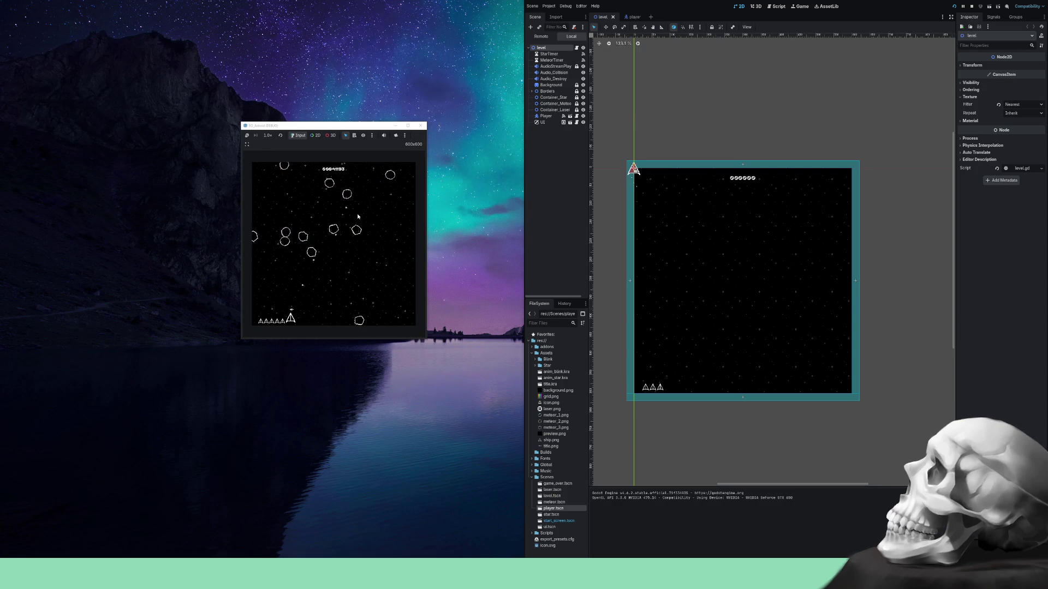
{"action": "key", "text": "Up"}
{"action": "key", "text": "Left"}
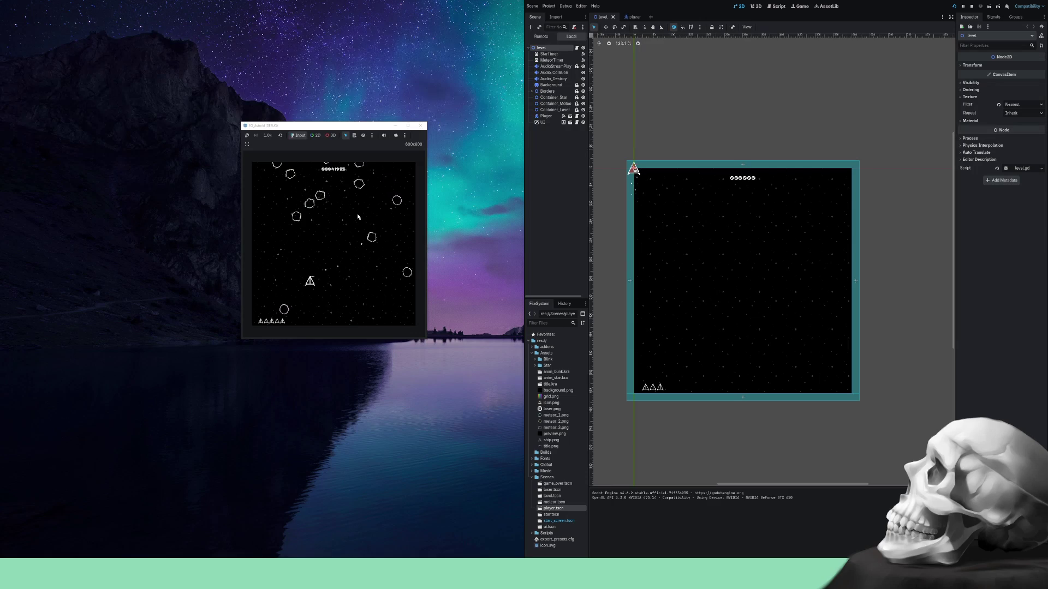
{"action": "key", "text": "Right"}
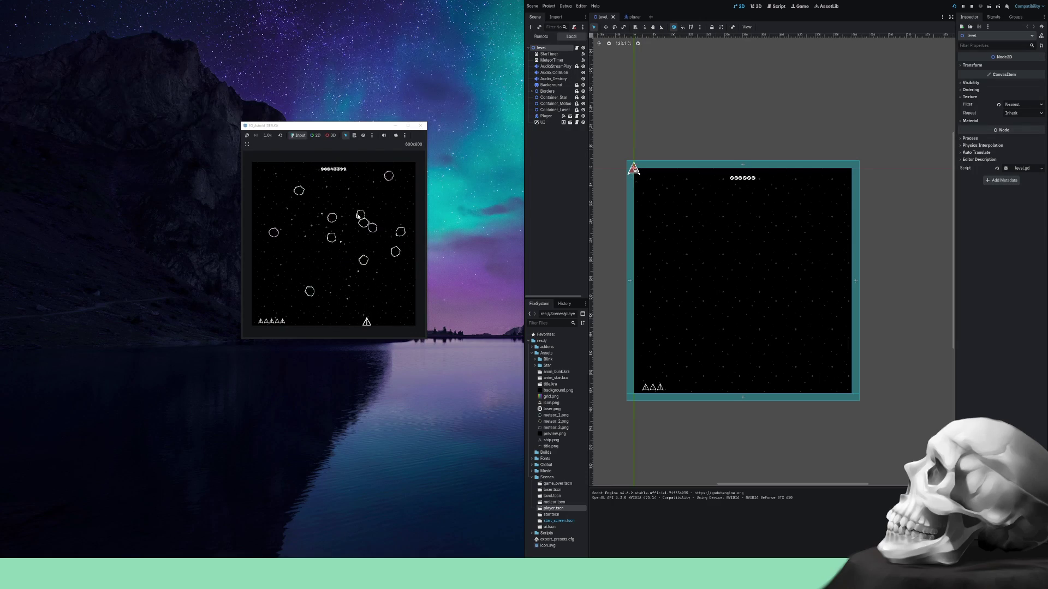
{"action": "key", "text": "Left"}
{"action": "key", "text": "Right"}
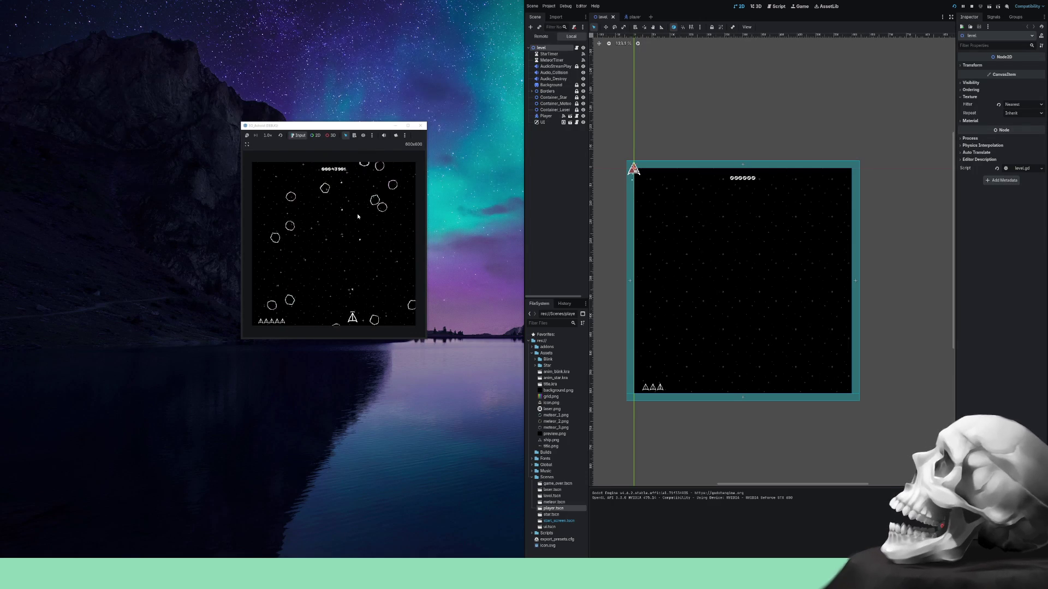
{"action": "key", "text": "Right"}
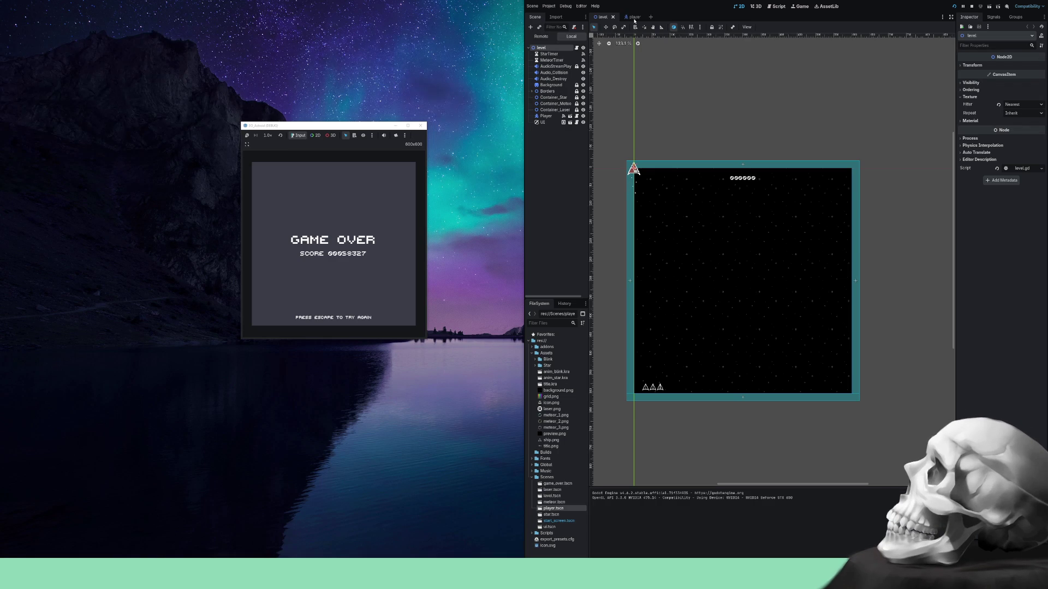
{"action": "key", "text": "ctrl+Tab"}
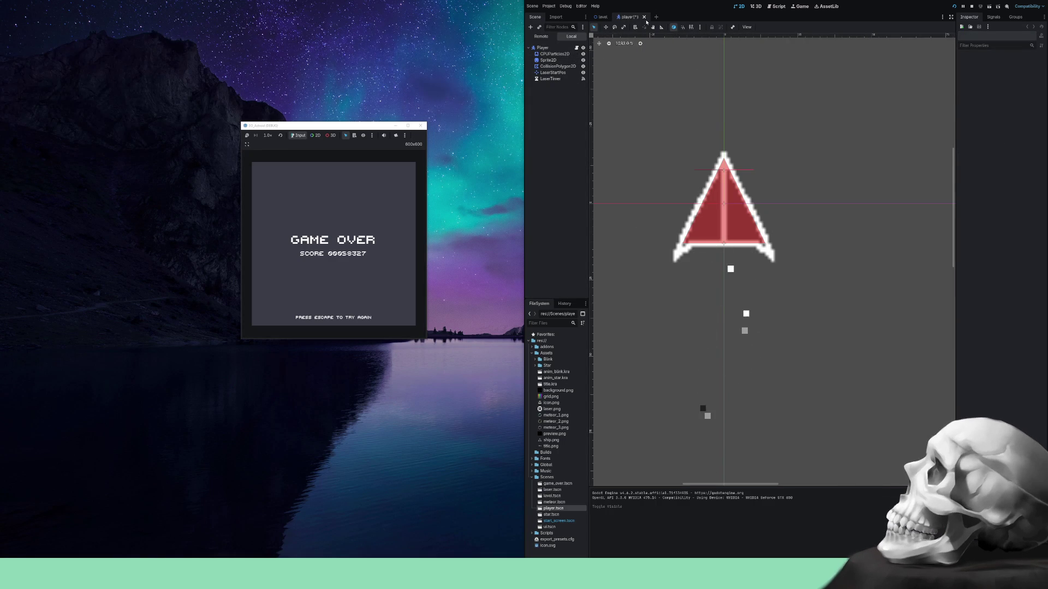
Close the player scene, stop the running game, and quit the editor to the Project Manager.
{"action": "left_click", "coordinate": [644, 16]}
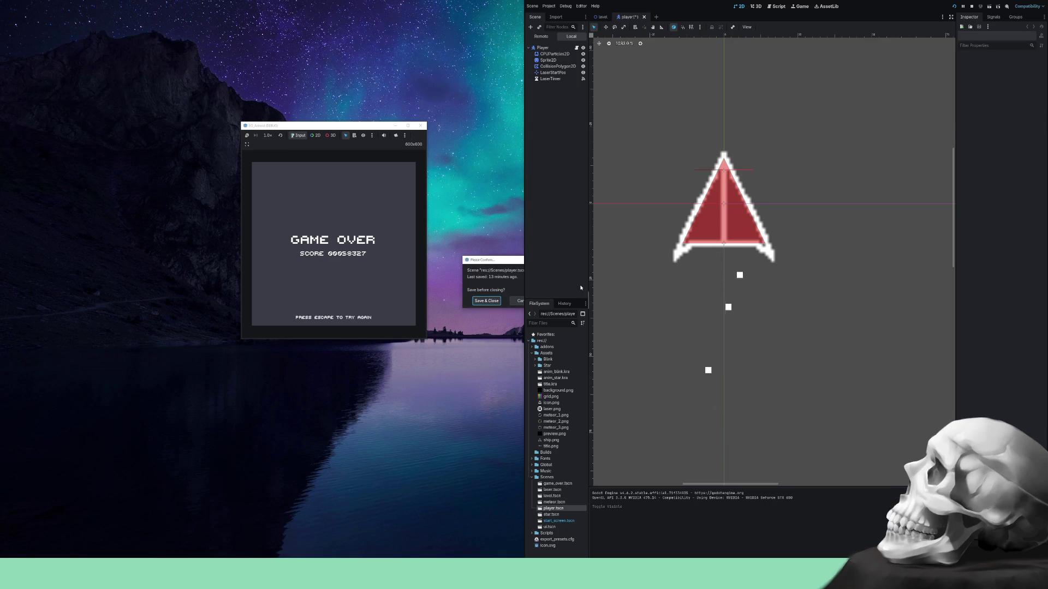
{"action": "left_click", "coordinate": [516, 300]}
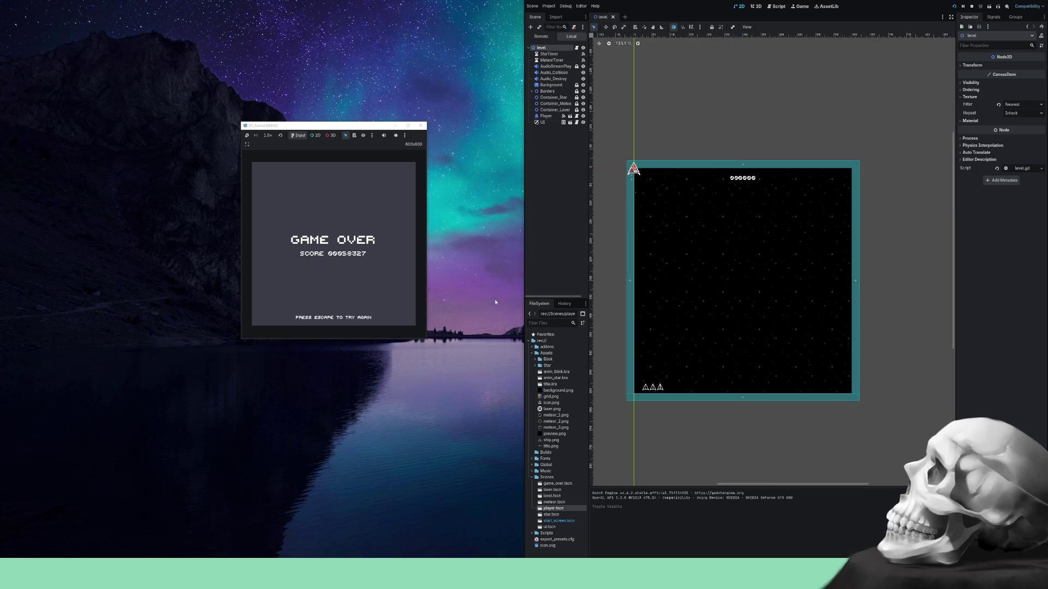
{"action": "mouse_move", "coordinate": [685, 225]}
{"action": "left_mouse_down"}
{"action": "mouse_move", "coordinate": [718, 262]}
{"action": "mouse_move", "coordinate": [729, 232]}
{"action": "mouse_move", "coordinate": [711, 227]}
{"action": "mouse_move", "coordinate": [725, 227]}
{"action": "left_mouse_up"}
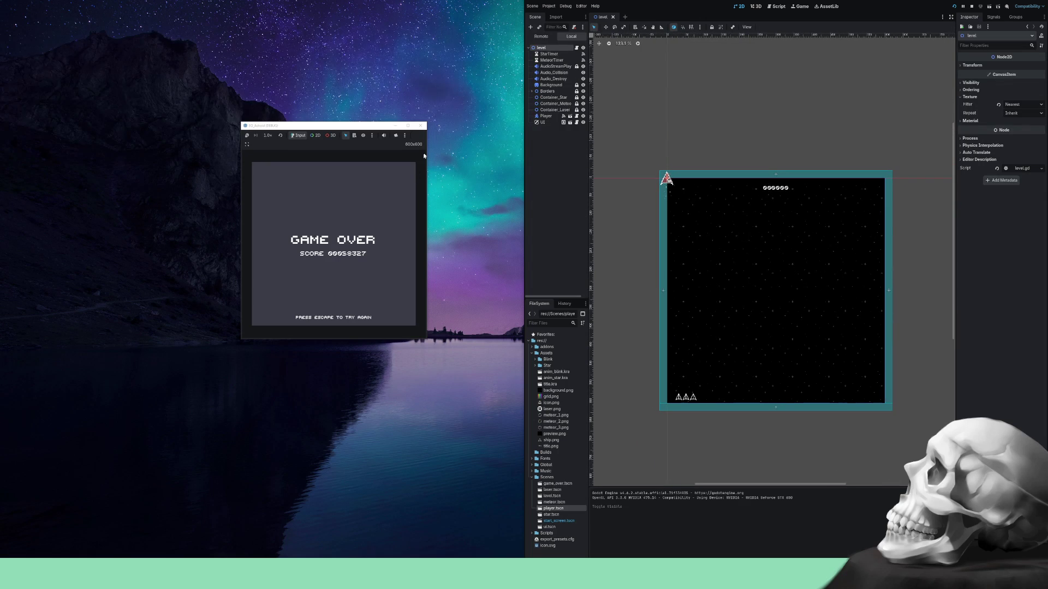
{"action": "left_click", "coordinate": [420, 126]}
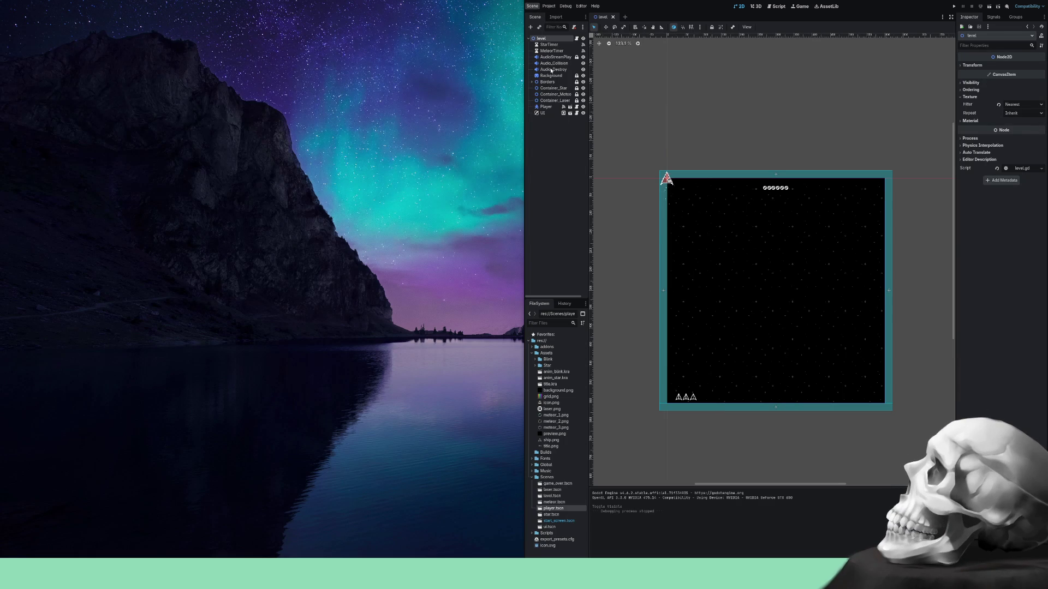
{"action": "key", "text": "ctrl+shift+q"}
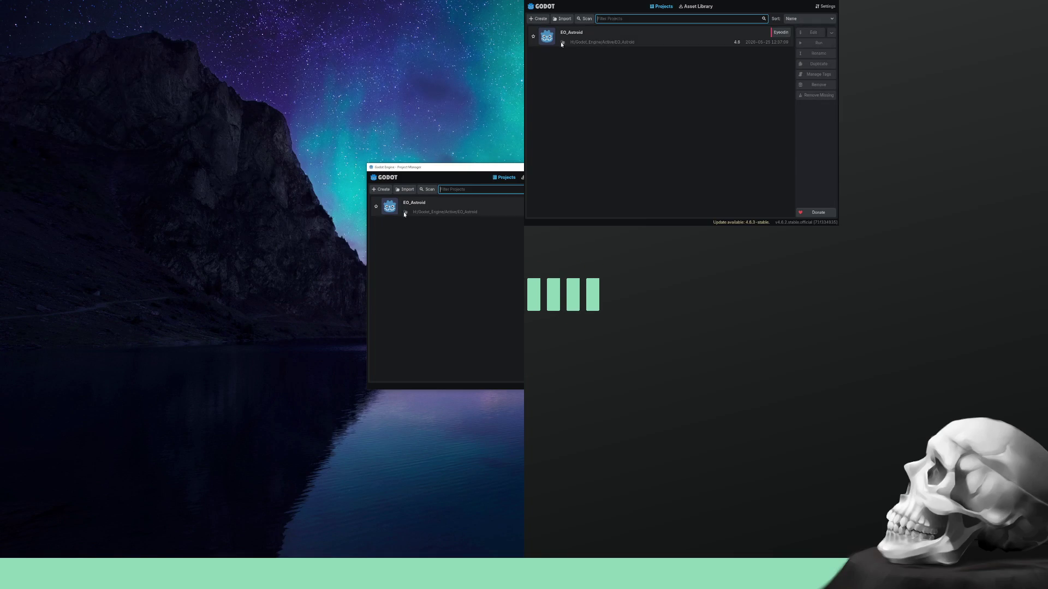
Browse the import dialog up to the drive root, cancel it, then launch another project.
{"action": "left_click", "coordinate": [561, 18]}
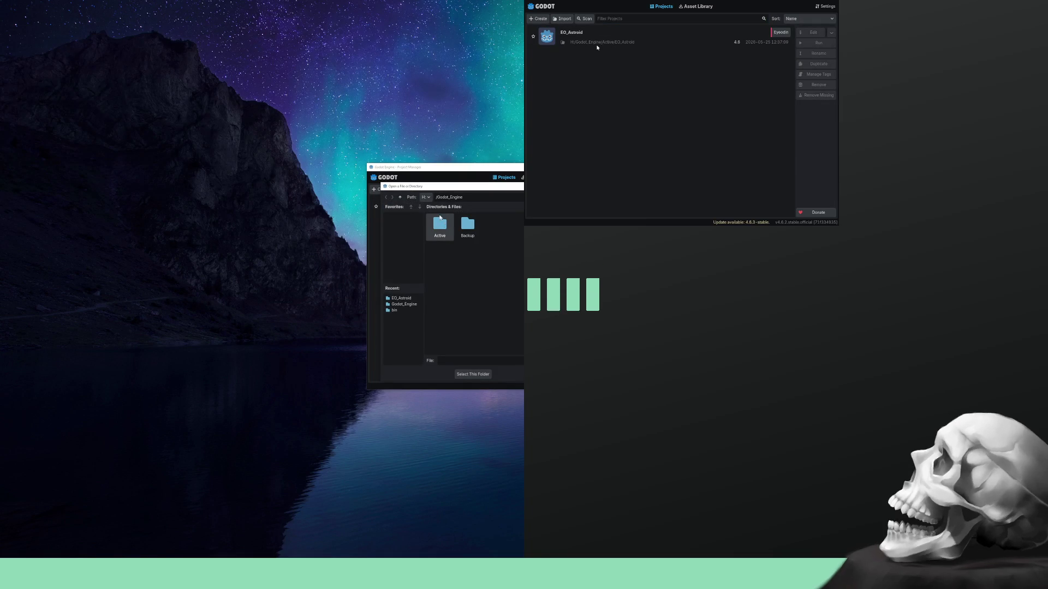
{"action": "key", "text": "BackSpace"}
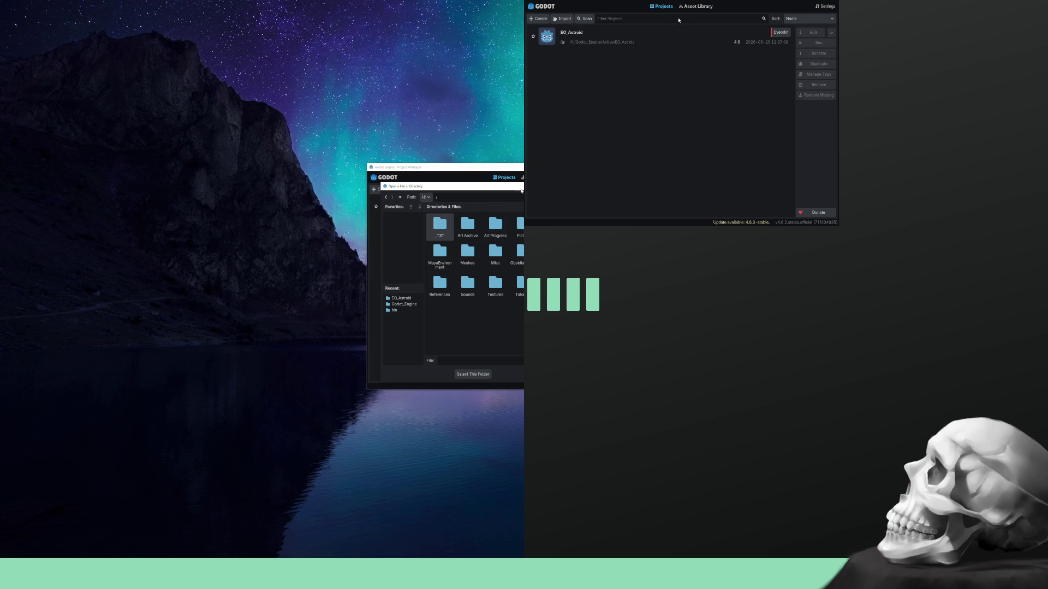
{"action": "left_click", "coordinate": [837, 14]}
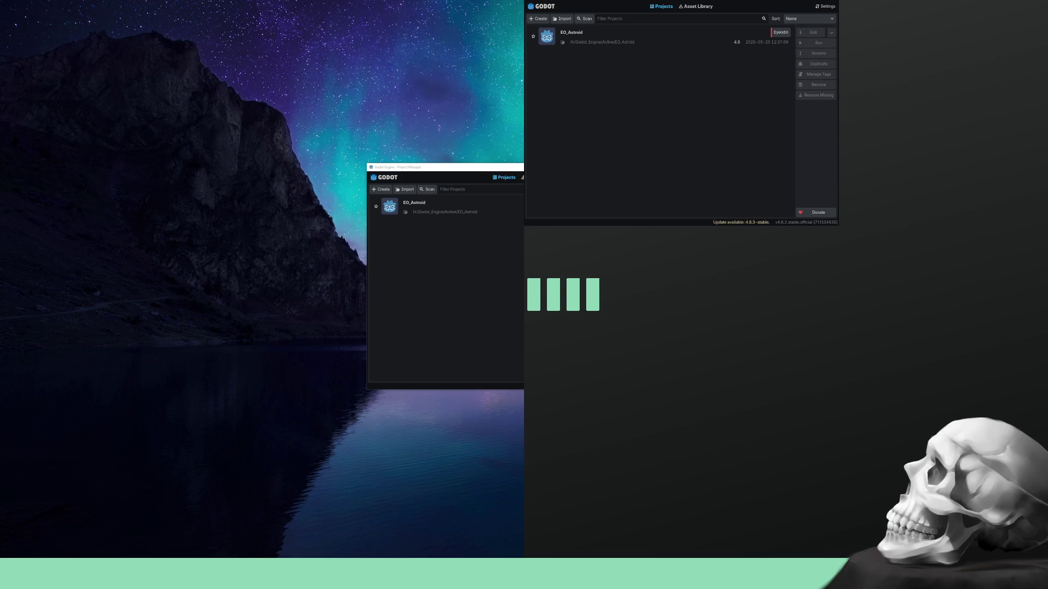
{"action": "key", "text": "Return"}
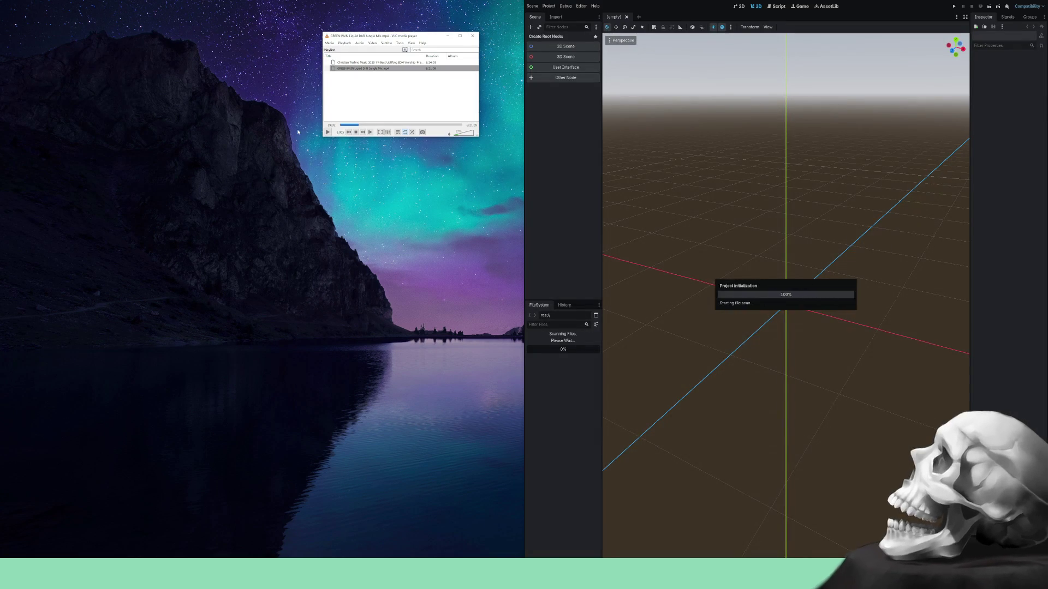
Tilt the 3D view down to inspect the floor, then quit back to the Project Manager.
{"action": "left_click", "coordinate": [328, 132]}
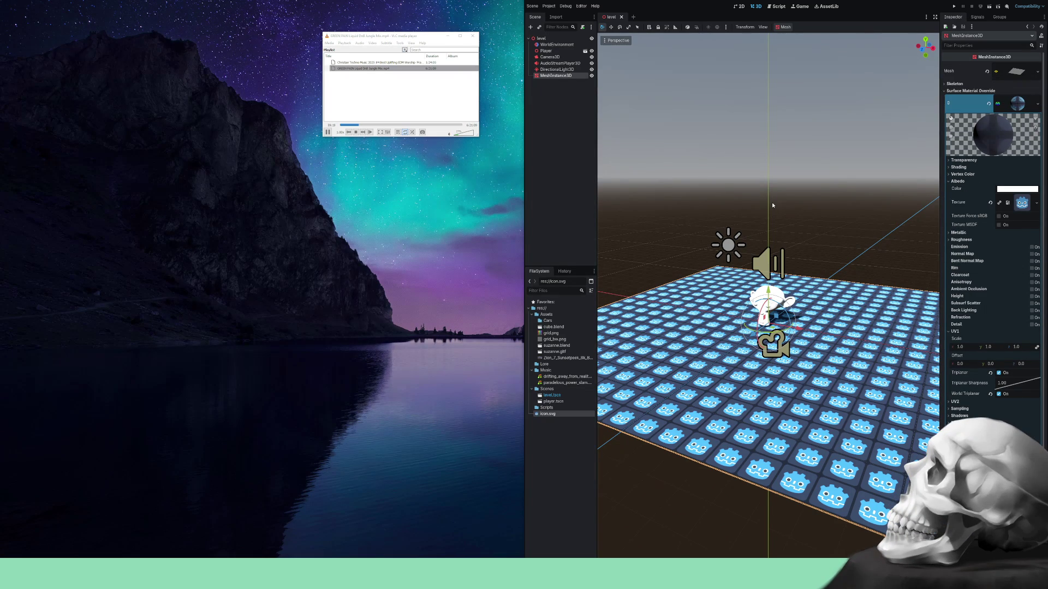
{"action": "left_click", "coordinate": [784, 212]}
{"action": "mouse_move", "coordinate": [783, 211]}
{"action": "left_mouse_down"}
{"action": "mouse_move", "coordinate": [792, 228]}
{"action": "mouse_move", "coordinate": [643, 229]}
{"action": "mouse_move", "coordinate": [664, 161]}
{"action": "mouse_move", "coordinate": [719, 140]}
{"action": "mouse_move", "coordinate": [857, 215]}
{"action": "mouse_move", "coordinate": [770, 224]}
{"action": "mouse_move", "coordinate": [804, 217]}
{"action": "left_mouse_up"}
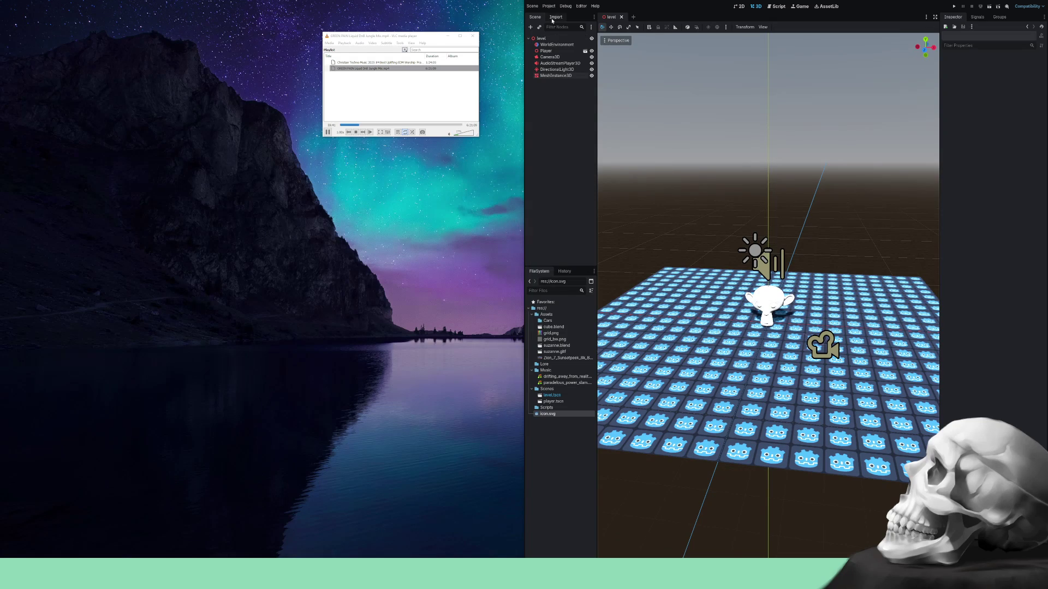
{"action": "left_click", "coordinate": [567, 83]}
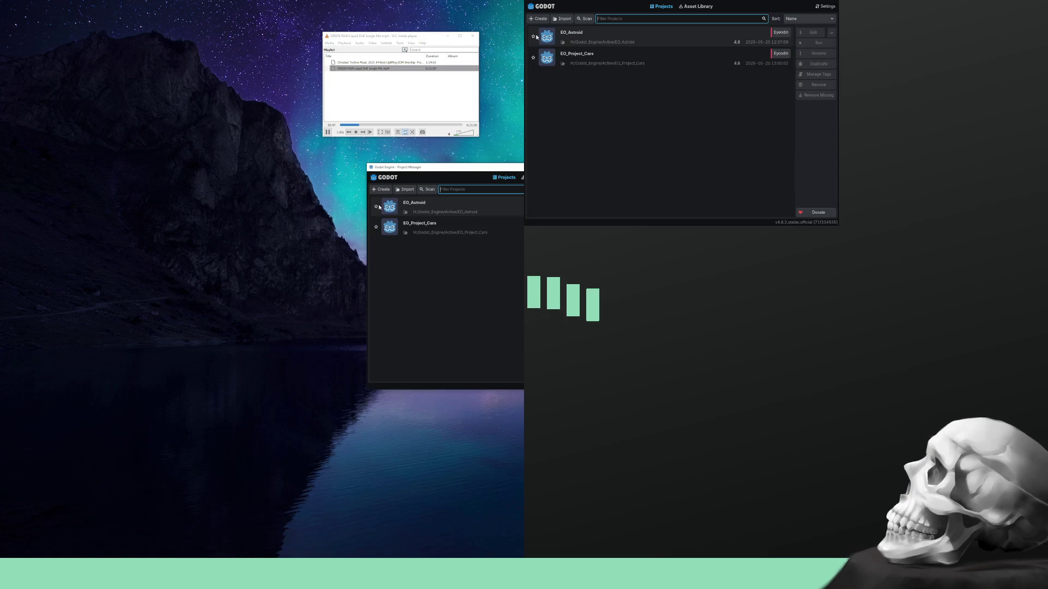
{"action": "left_click", "coordinate": [560, 20]}
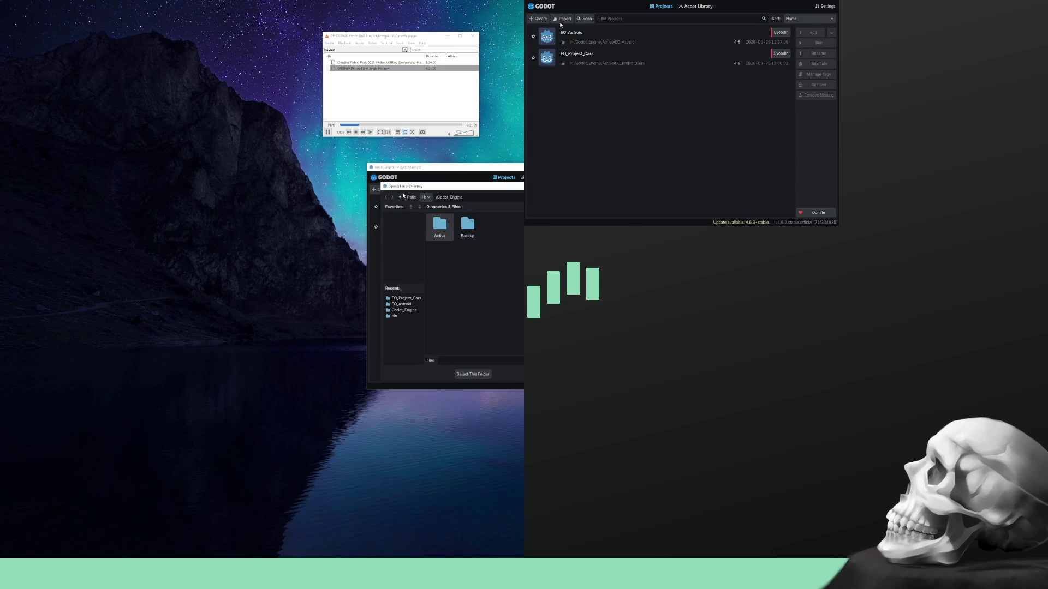
Close the import browser and, once EO_Shader opens, quit it via Project > Quit to Project List.
{"action": "left_click", "coordinate": [667, 17]}
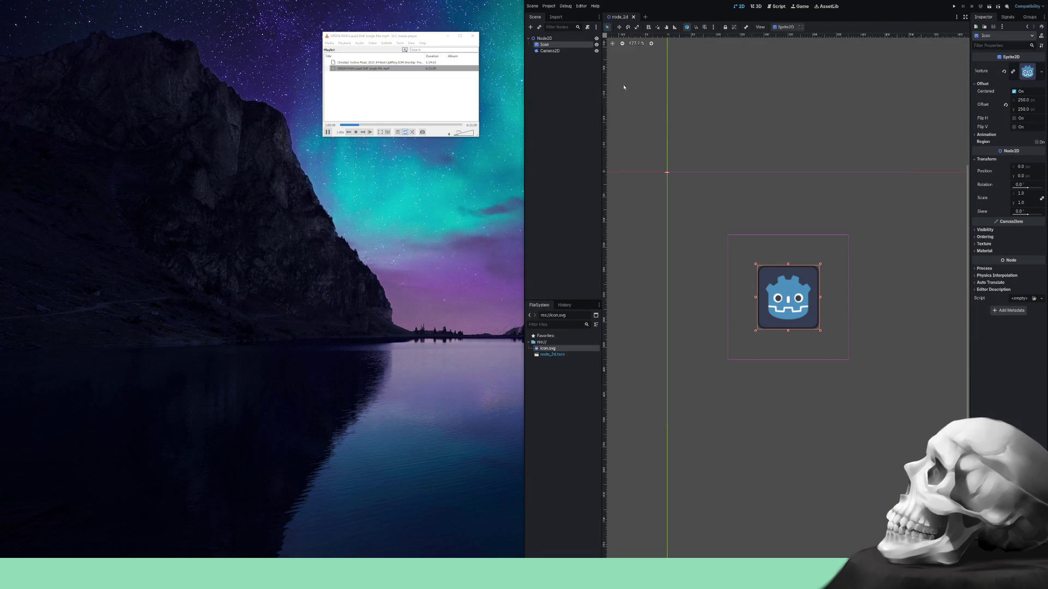
{"action": "left_click", "coordinate": [549, 6]}
{"action": "left_click", "coordinate": [568, 81]}
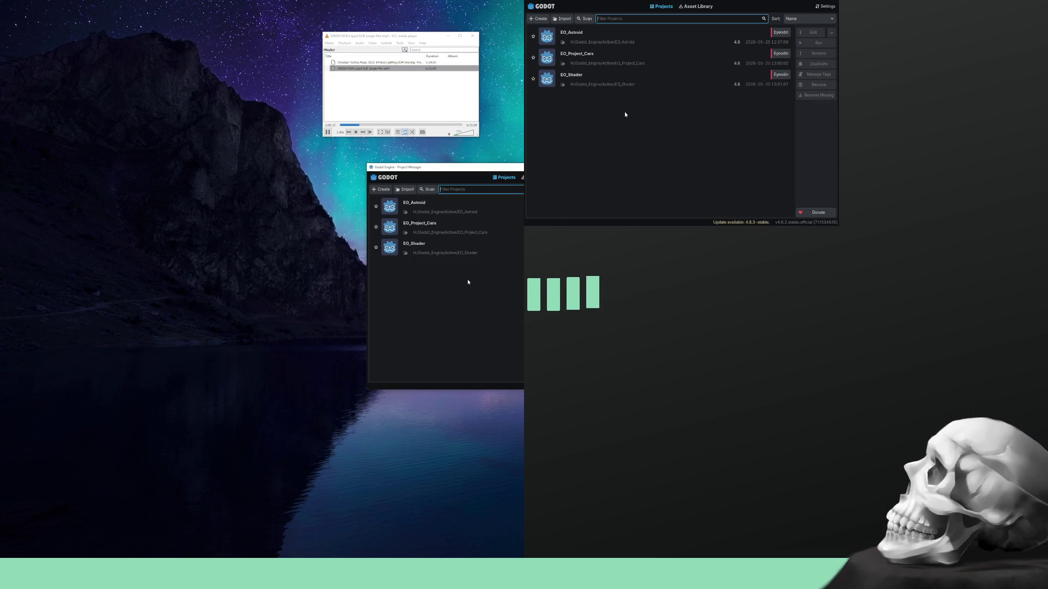
Import the car_demo folder from Active/Asset_Library as the Car Demo project.
{"action": "left_click", "coordinate": [408, 189]}
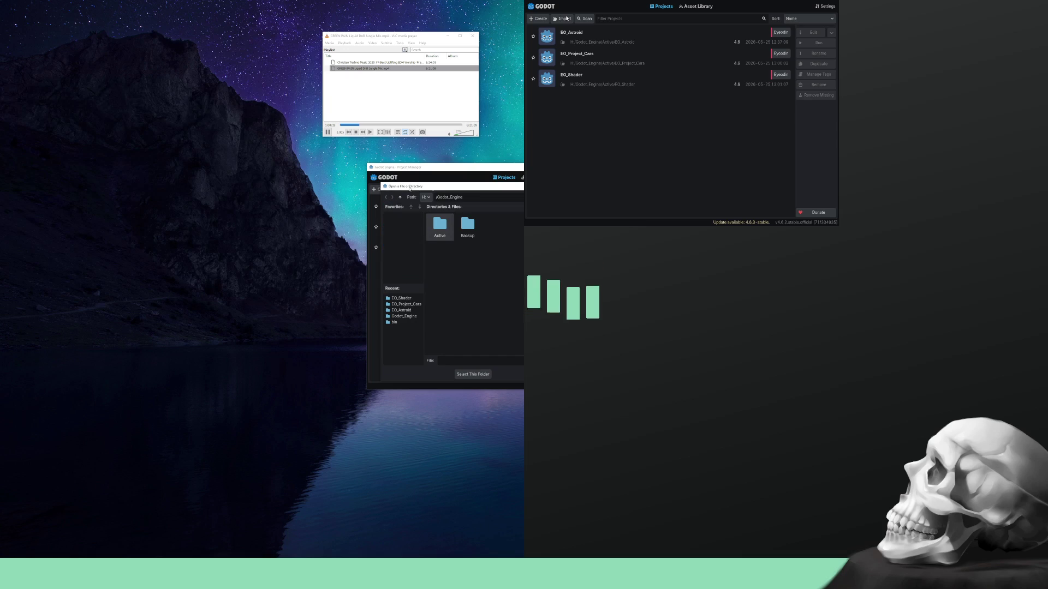
{"action": "double_click", "coordinate": [440, 224]}
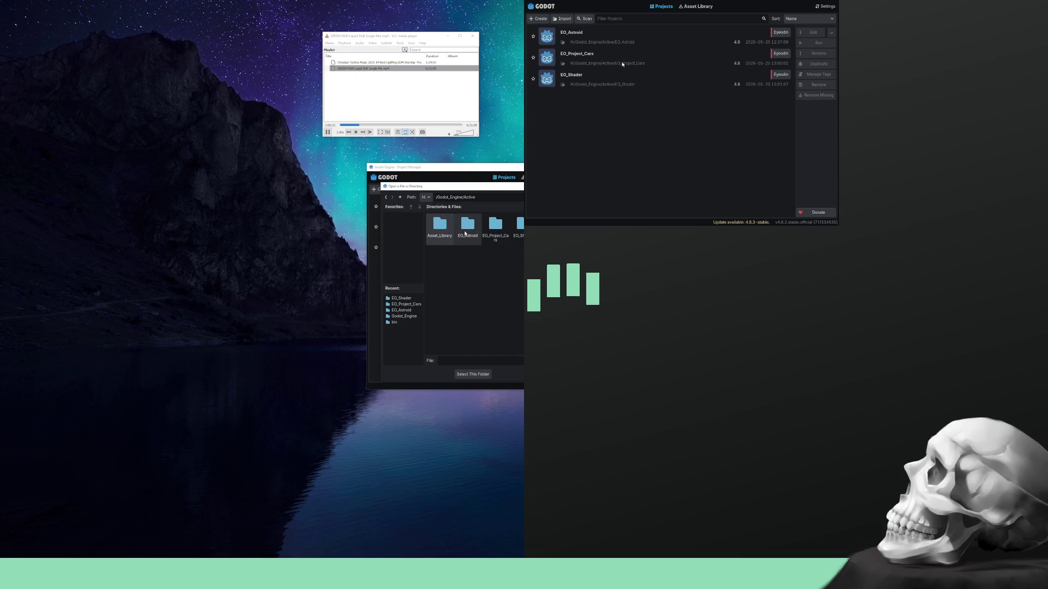
{"action": "double_click", "coordinate": [445, 231]}
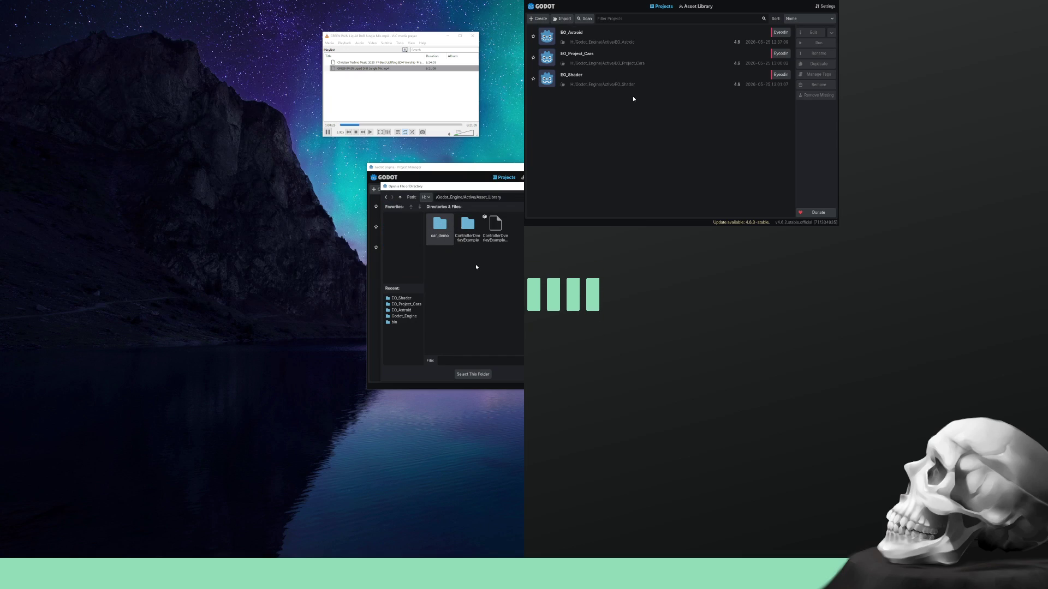
{"action": "left_click", "coordinate": [492, 238]}
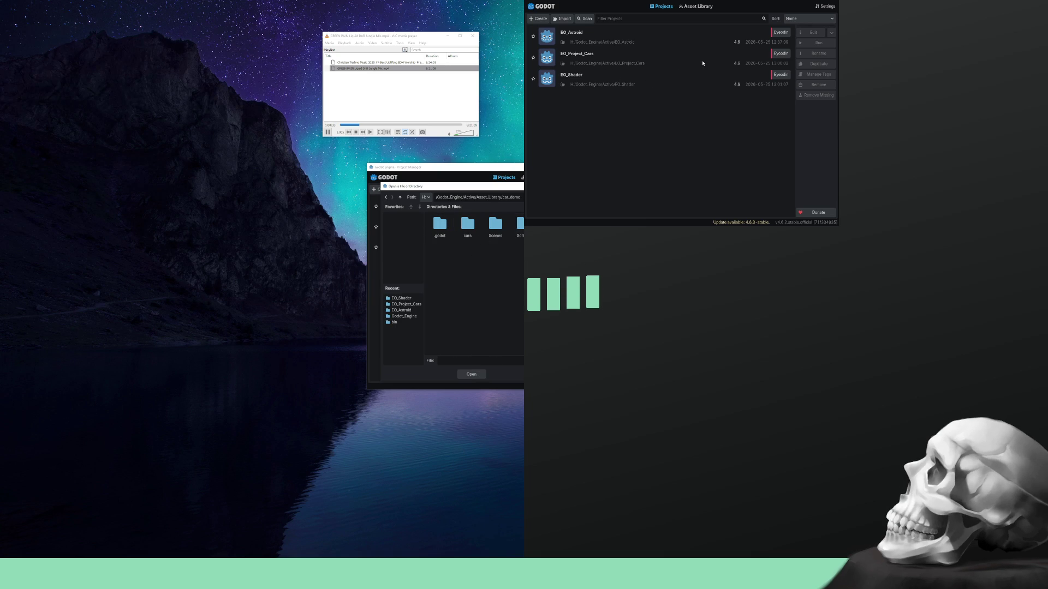
{"action": "key", "text": "Return"}
{"action": "left_click", "coordinate": [497, 310]}
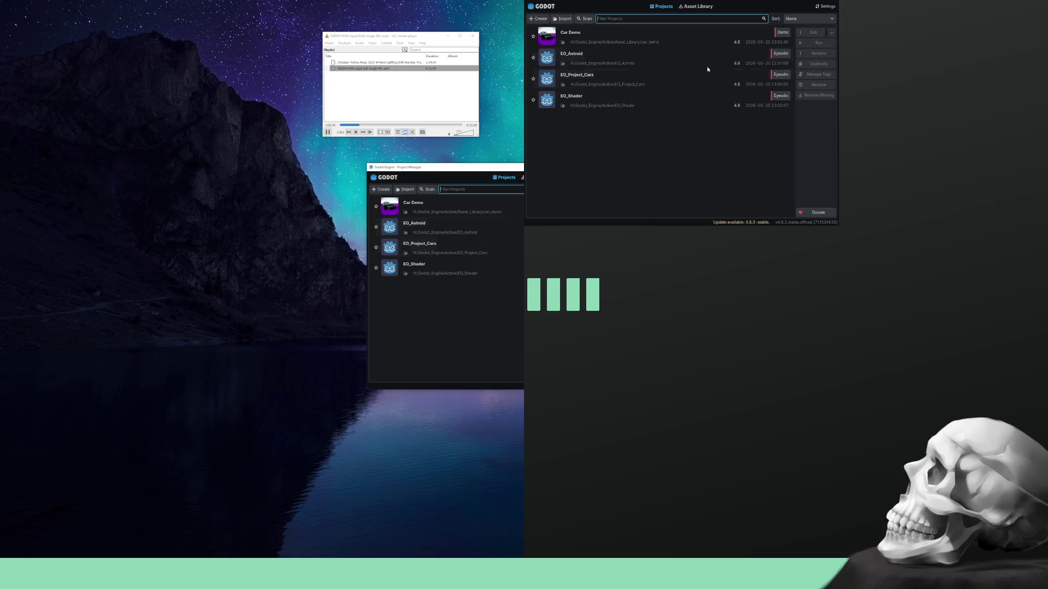
{"action": "key", "text": "ctrl+i"}
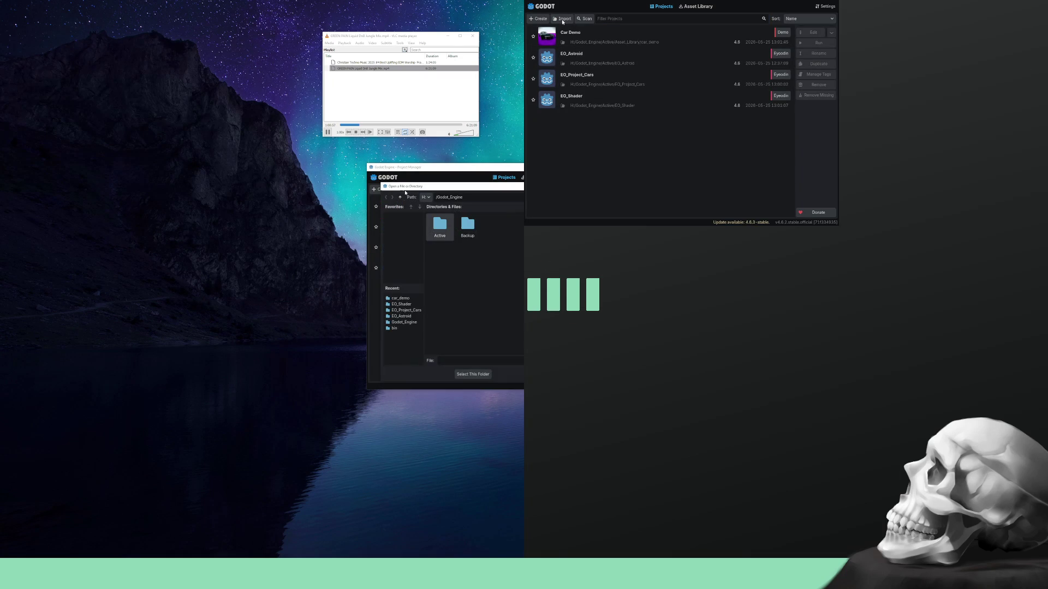
Import ControllerOverlayExample from Active/Asset_Library, then quit it back to the project list.
{"action": "double_click", "coordinate": [432, 232]}
{"action": "double_click", "coordinate": [440, 230]}
{"action": "double_click", "coordinate": [467, 228]}
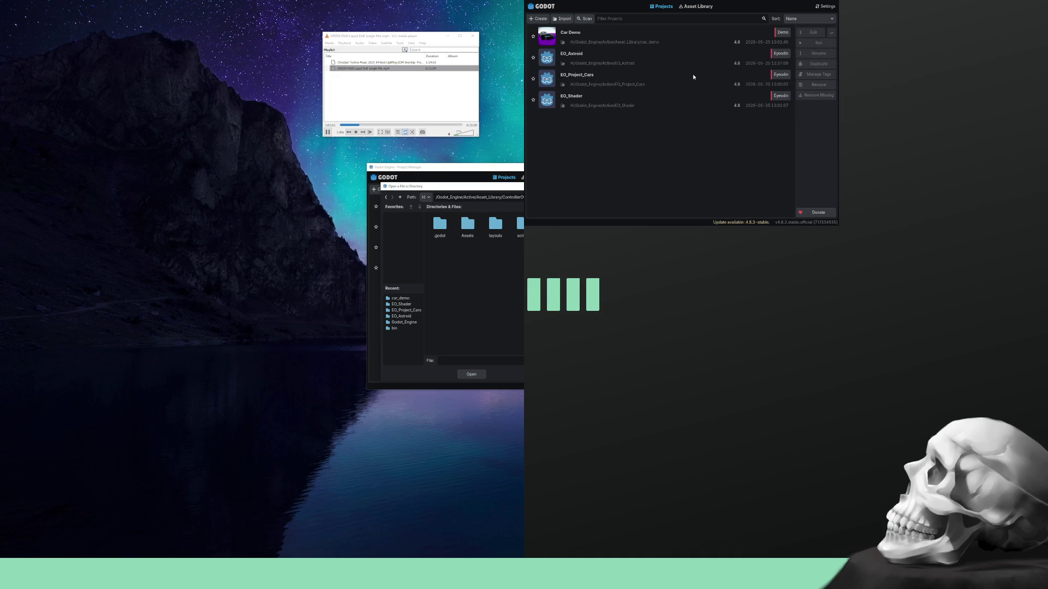
{"action": "key", "text": "Return"}
{"action": "key", "text": "Return"}
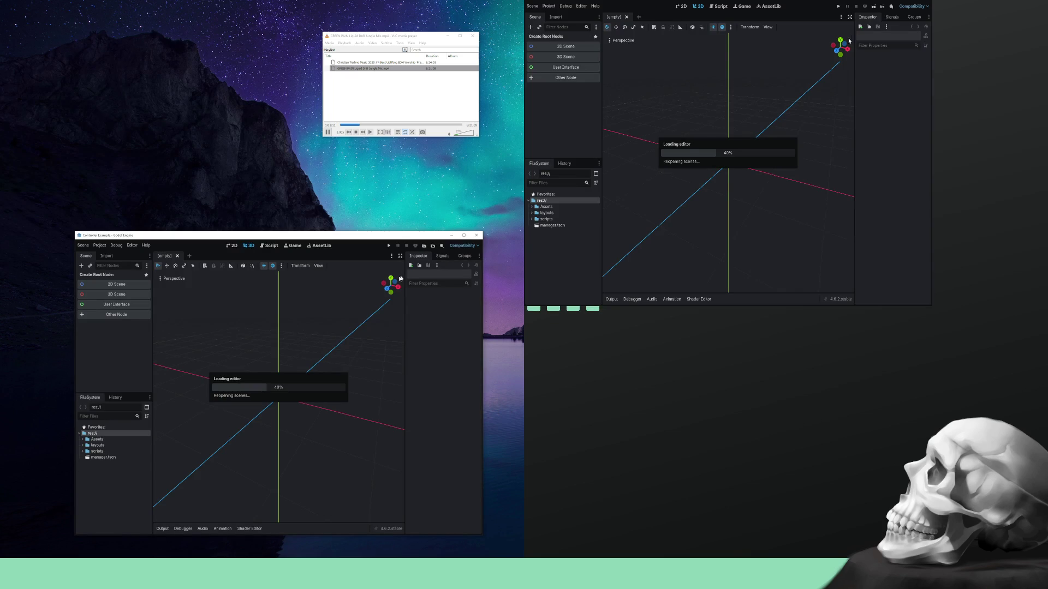
{"action": "left_click", "coordinate": [100, 246]}
{"action": "left_click", "coordinate": [117, 320]}
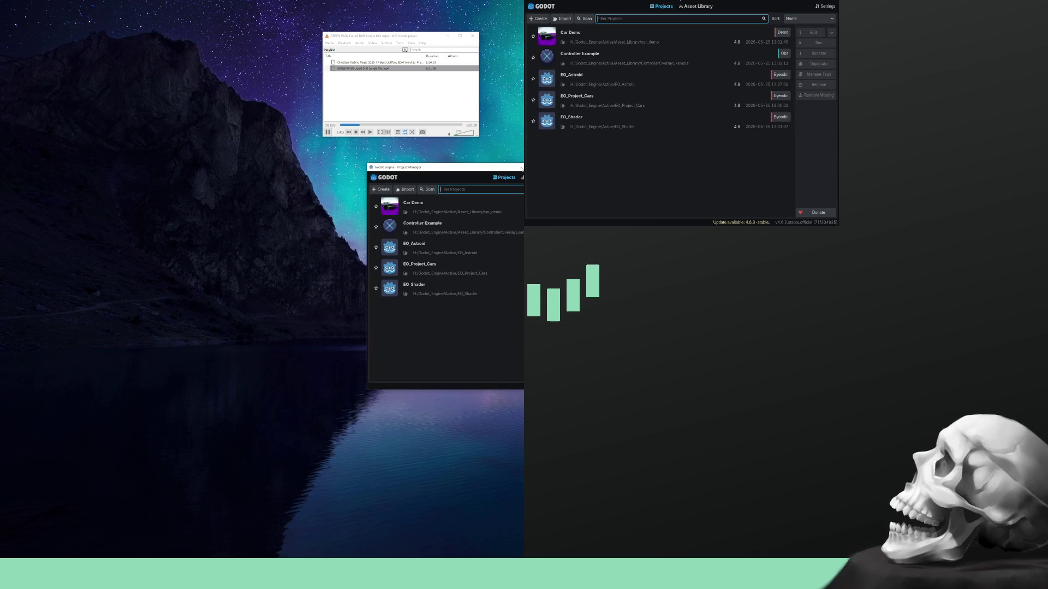
{"action": "mouse_move", "coordinate": [522, 169]}
{"action": "left_mouse_down"}
{"action": "mouse_move", "coordinate": [641, 191]}
{"action": "mouse_move", "coordinate": [606, 188]}
{"action": "mouse_move", "coordinate": [633, 0]}
{"action": "left_mouse_up"}
Star EO_Shader and EO_Project_Cars as favourites in the project list.
{"action": "left_click", "coordinate": [599, 37]}
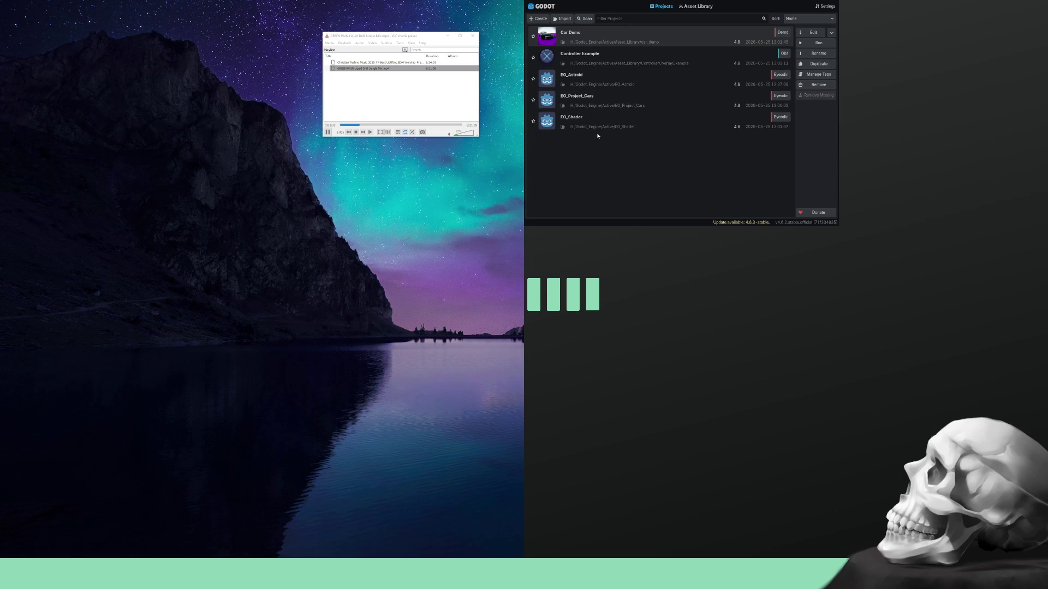
{"action": "left_click", "coordinate": [601, 116]}
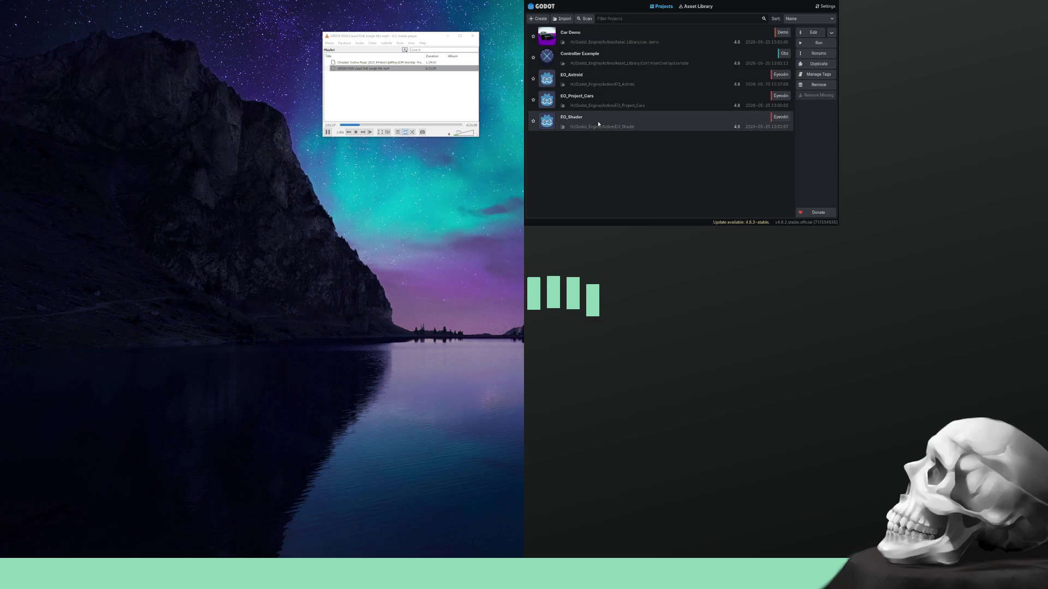
{"action": "left_click", "coordinate": [533, 120]}
{"action": "left_click", "coordinate": [533, 102]}
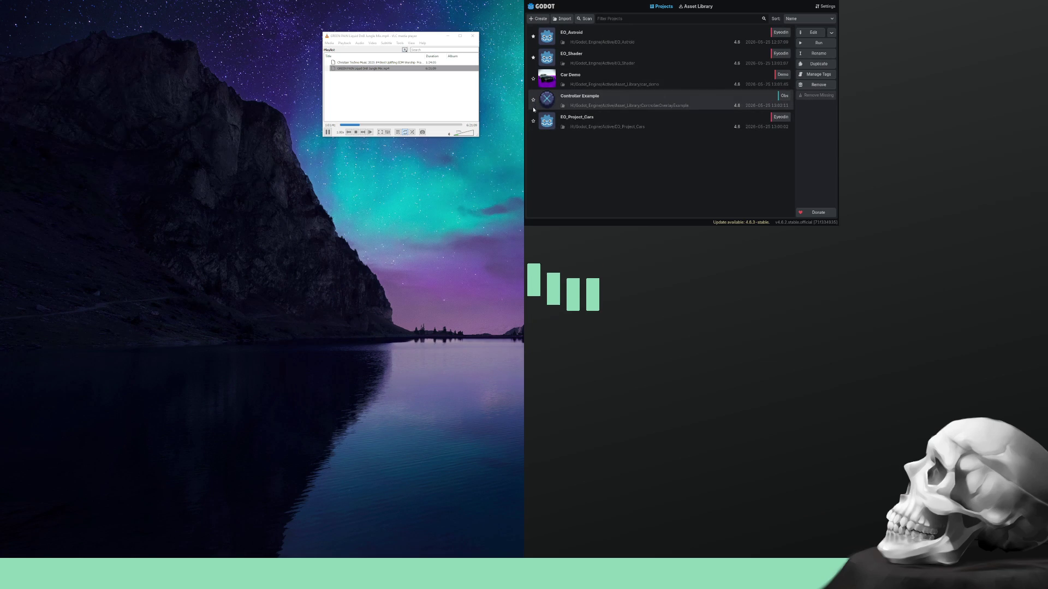
{"action": "left_click", "coordinate": [534, 122]}
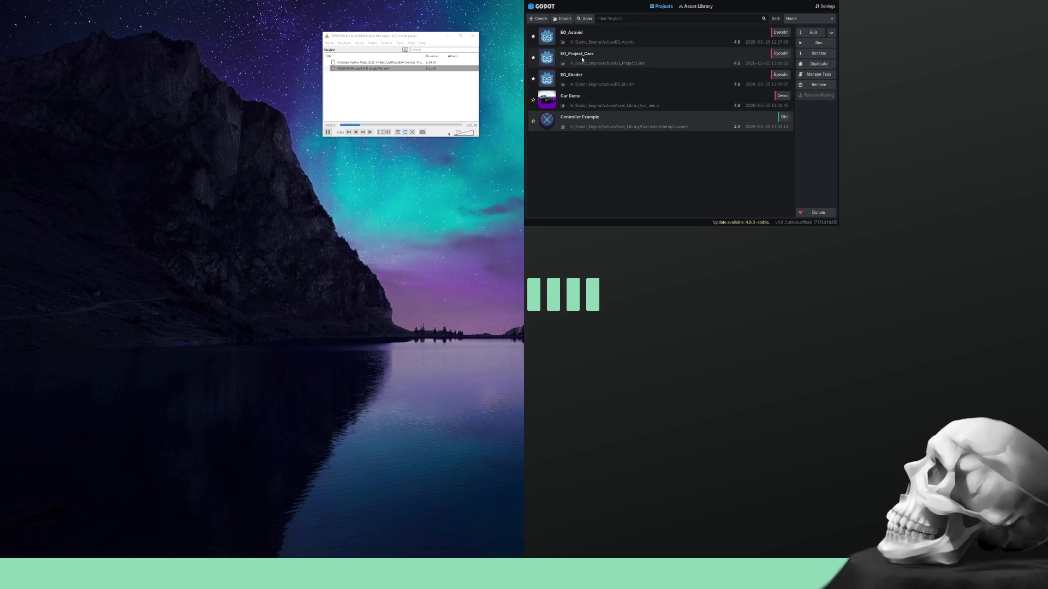
{"action": "key", "text": "Tab"}
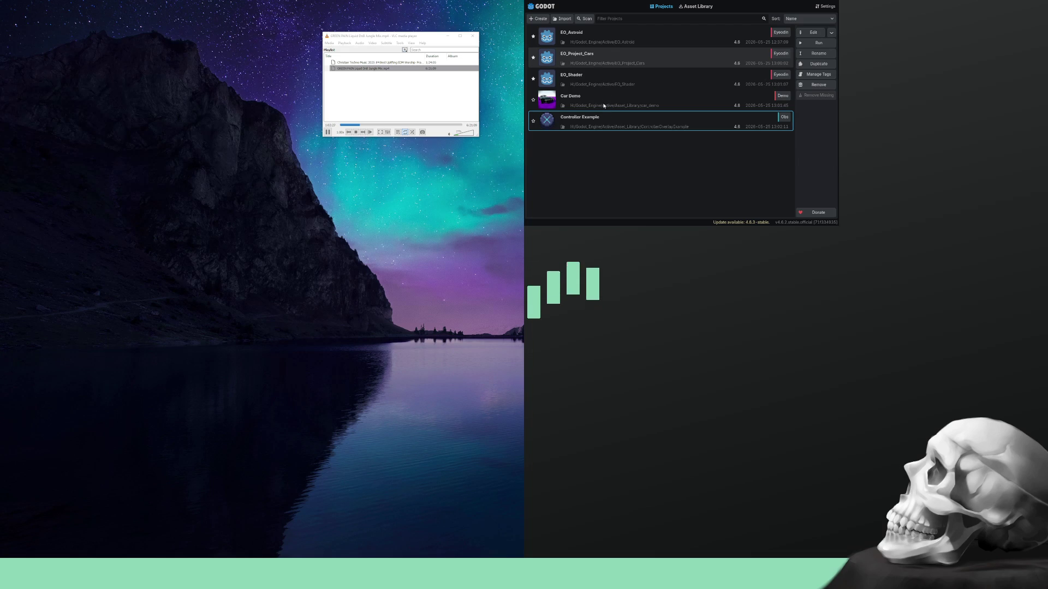
Rename EO_Project_Cars to EO_Playground with F2, then close the Project Manager with Alt+F4.
{"action": "key", "text": "F2"}
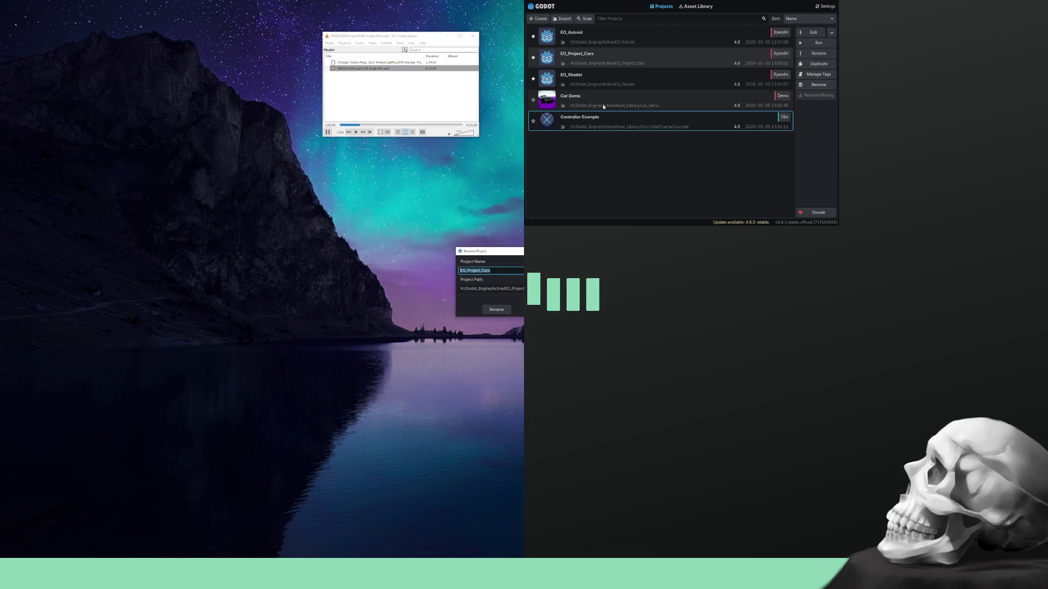
{"action": "type", "text": "EO_Proj"}
{"action": "key", "text": "BackSpace"}
{"action": "key", "text": "BackSpace"}
{"action": "key", "text": "BackSpace"}
{"action": "type", "text": "g"}
{"action": "key", "text": "Tab"}
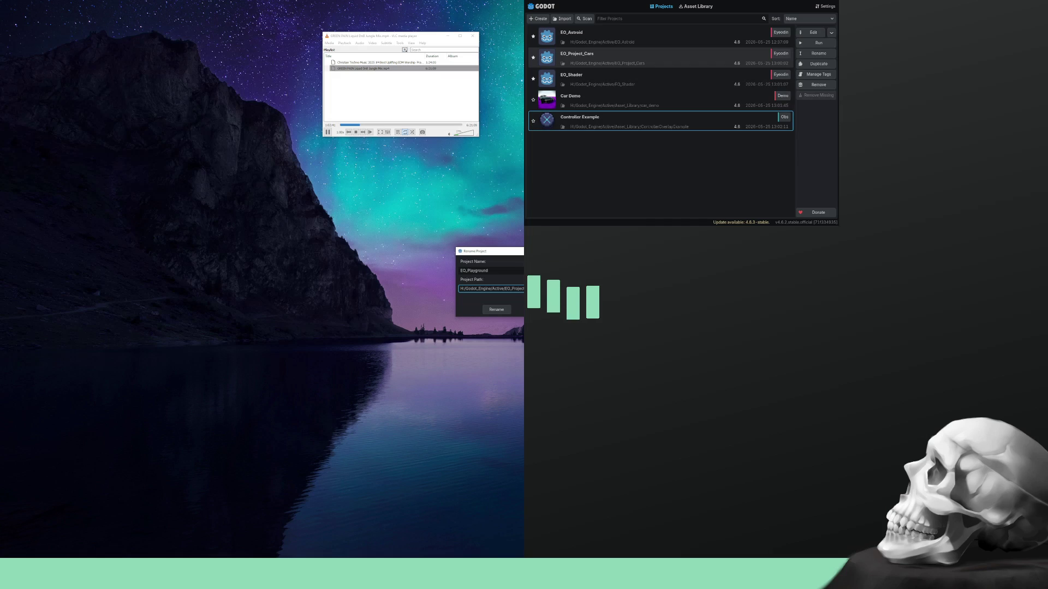
{"action": "key", "text": "ctrl+shift+Left"}
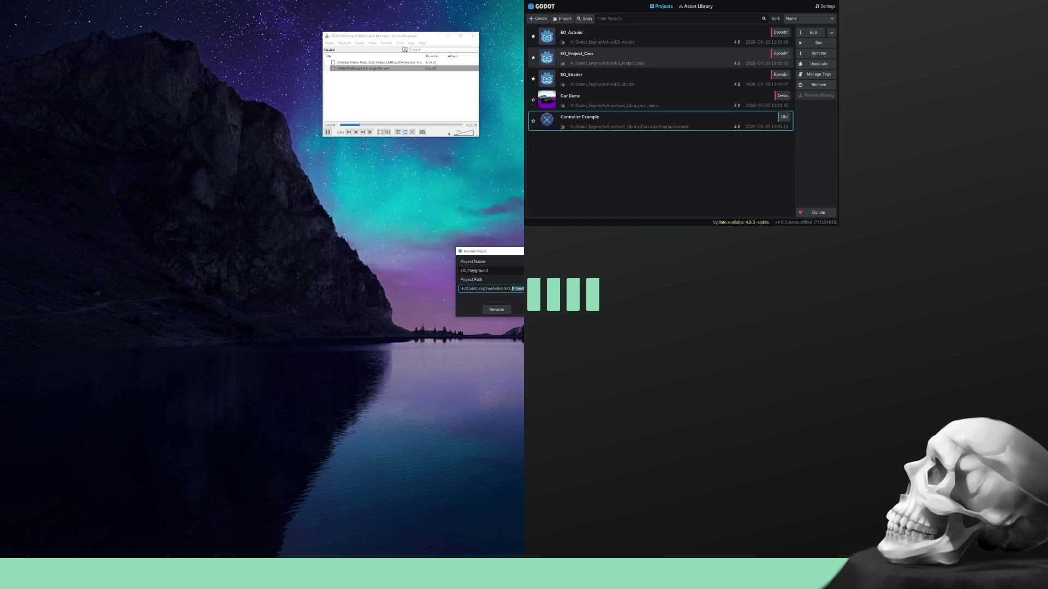
{"action": "left_click", "coordinate": [496, 310]}
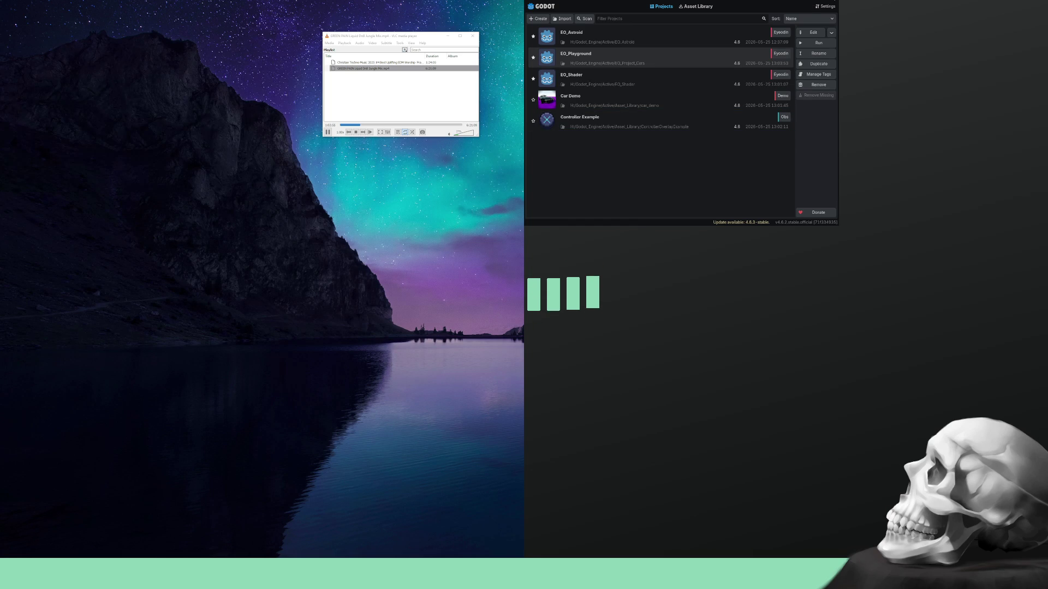
{"action": "key", "text": "alt+F4"}
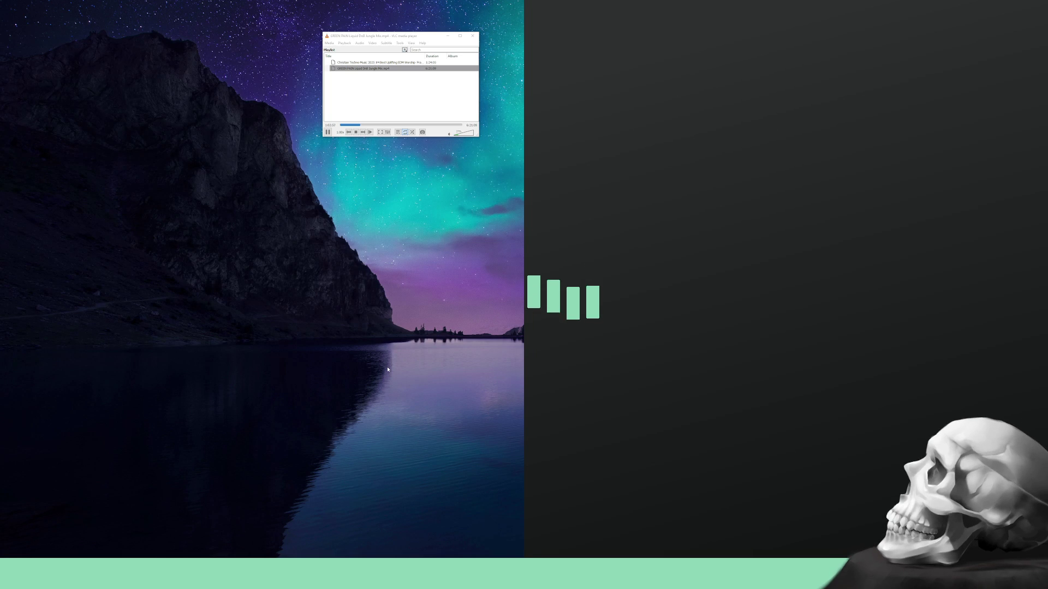
Open File Explorer and move its window onto the other display.
{"action": "key", "text": "super+e"}
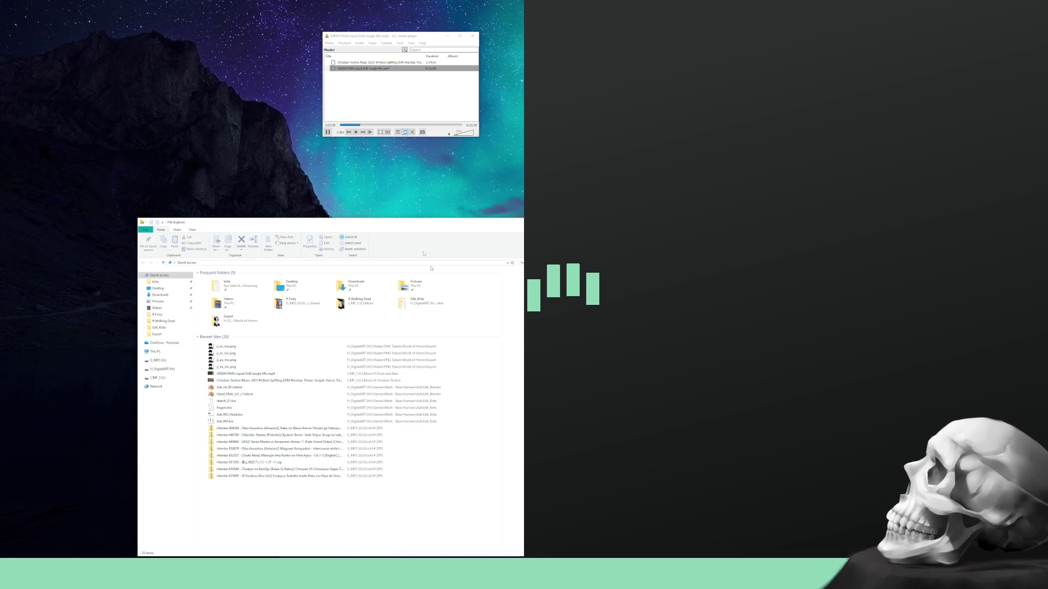
{"action": "key", "text": "super+shift+Right"}
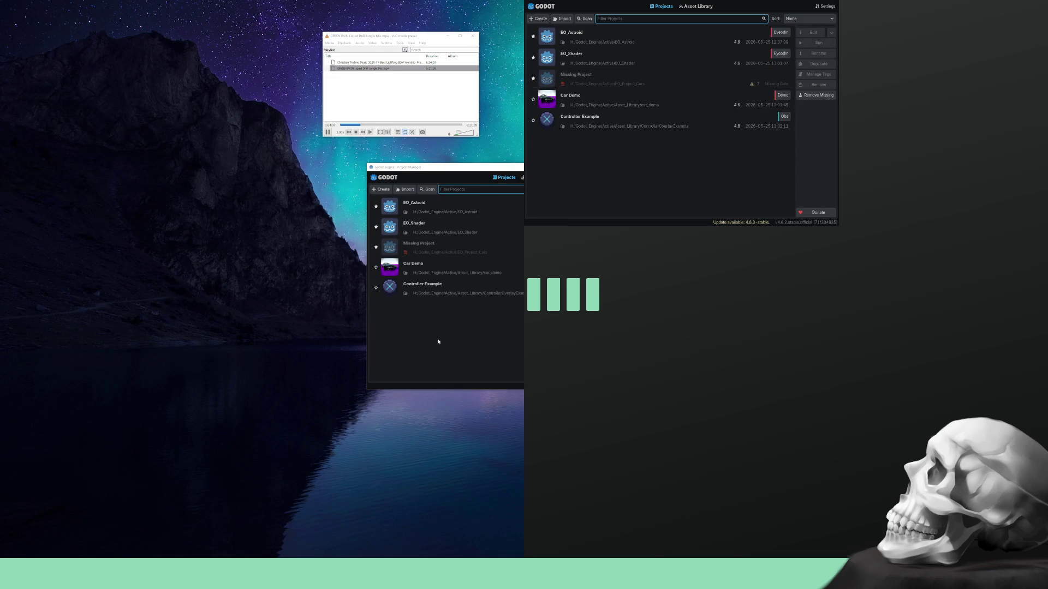
Remove all missing projects, then import the Active/EO_Playground folder and open it for editing.
{"action": "left_click", "coordinate": [813, 96]}
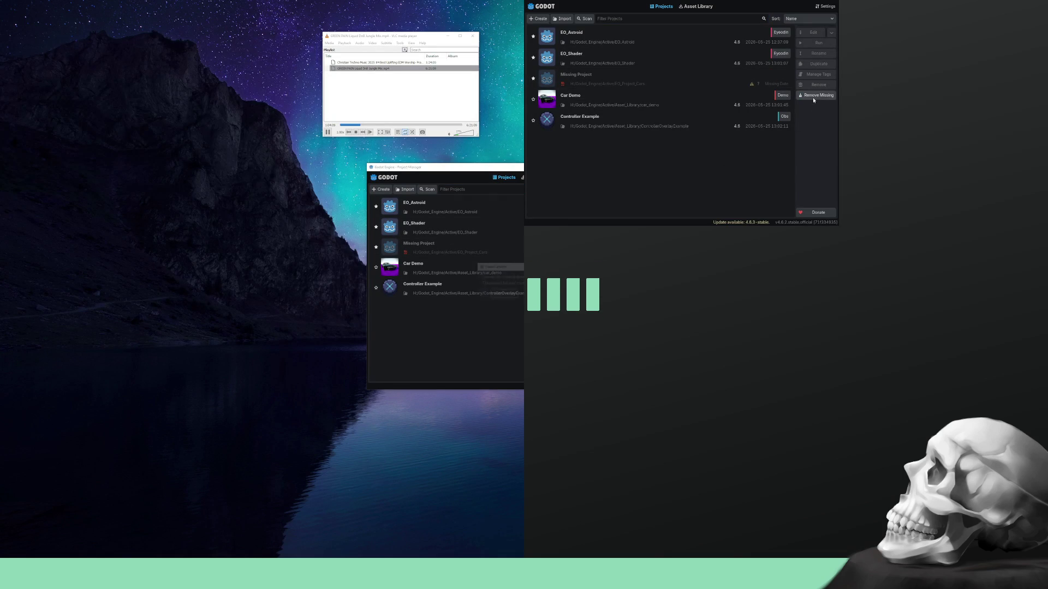
{"action": "left_click", "coordinate": [662, 127]}
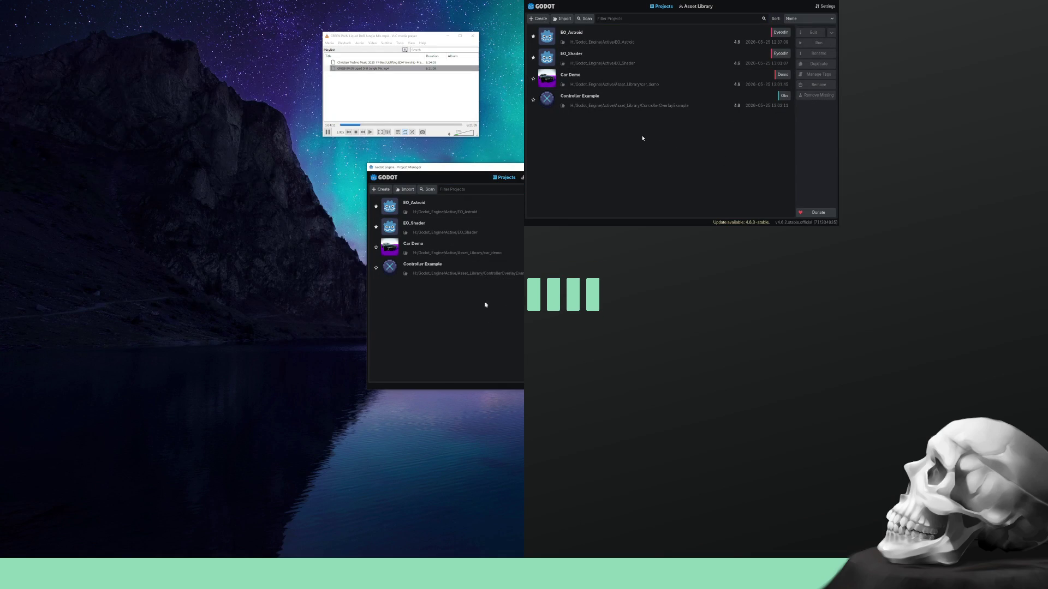
{"action": "left_click", "coordinate": [412, 190]}
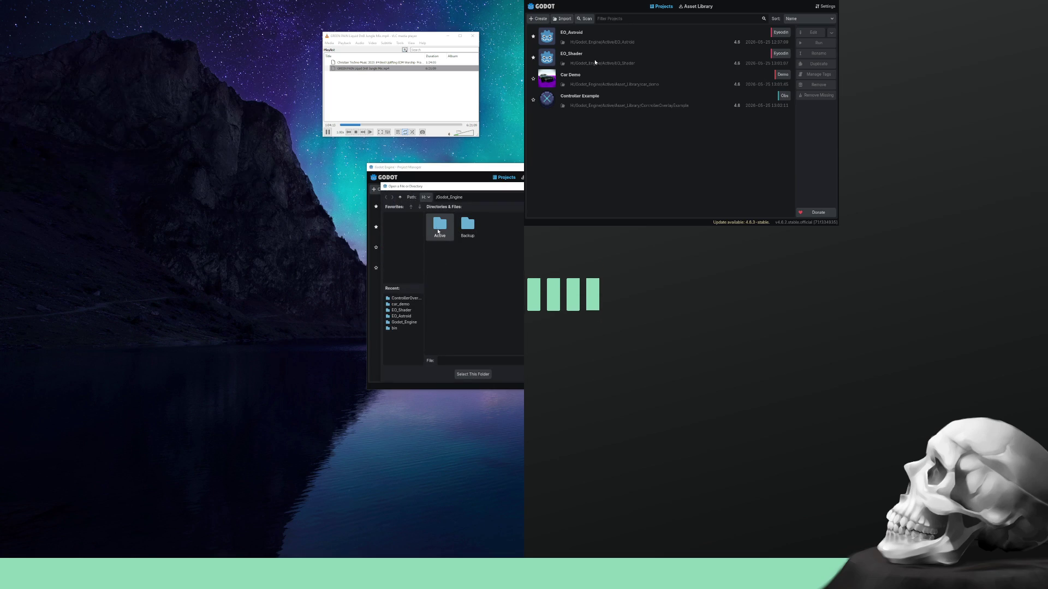
{"action": "double_click", "coordinate": [440, 235]}
{"action": "double_click", "coordinate": [492, 235]}
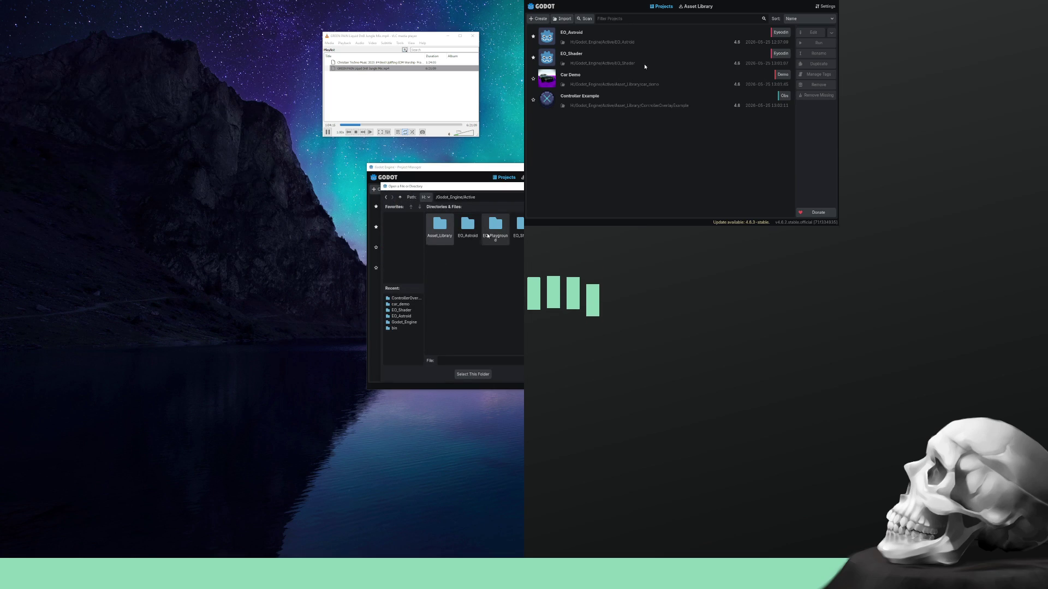
{"action": "key", "text": "Return"}
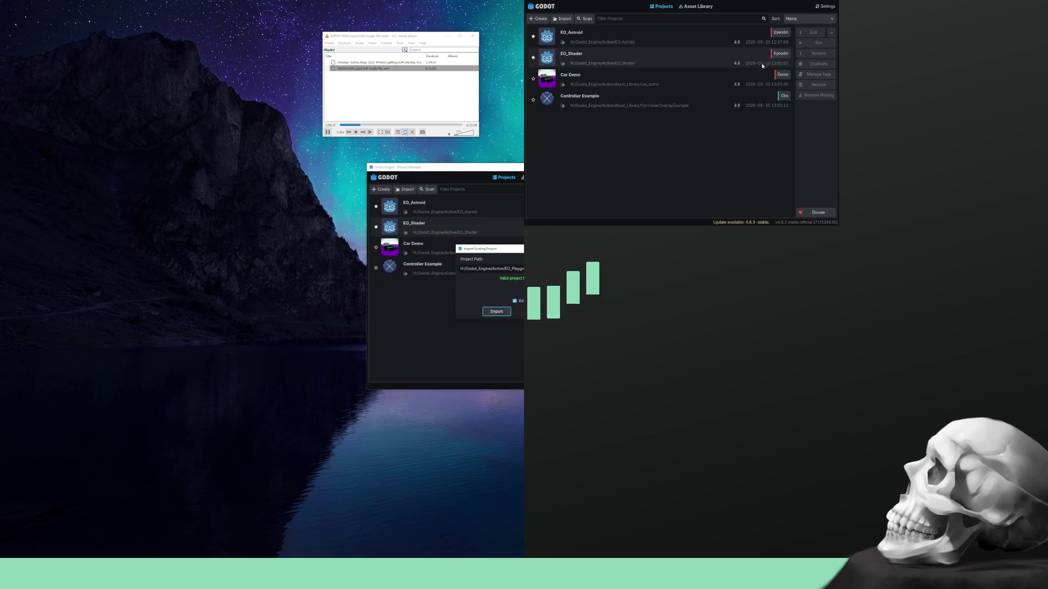
{"action": "left_click", "coordinate": [509, 311]}
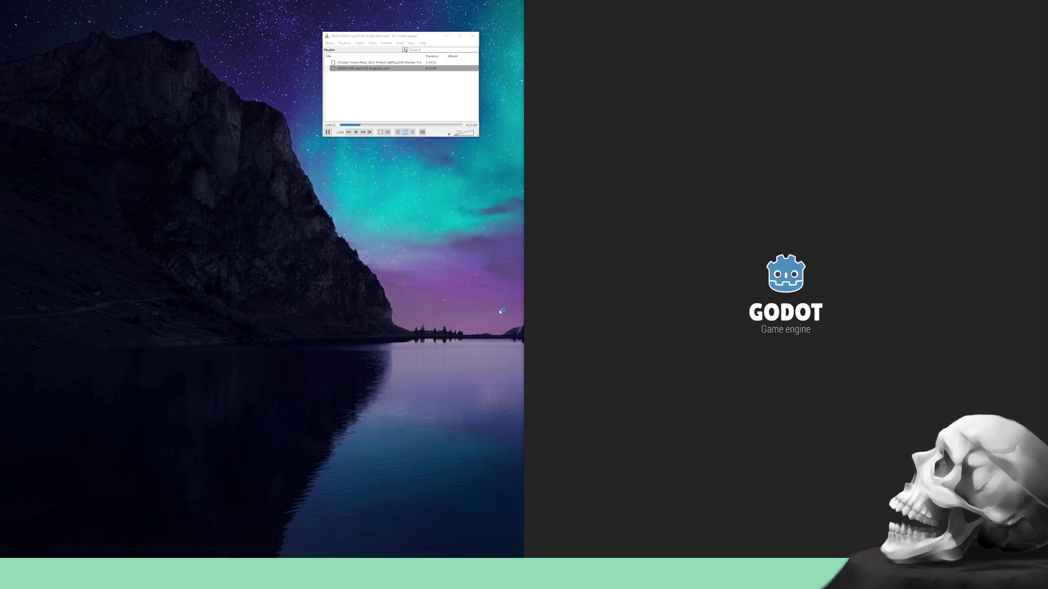
{"action": "left_click", "coordinate": [451, 37]}
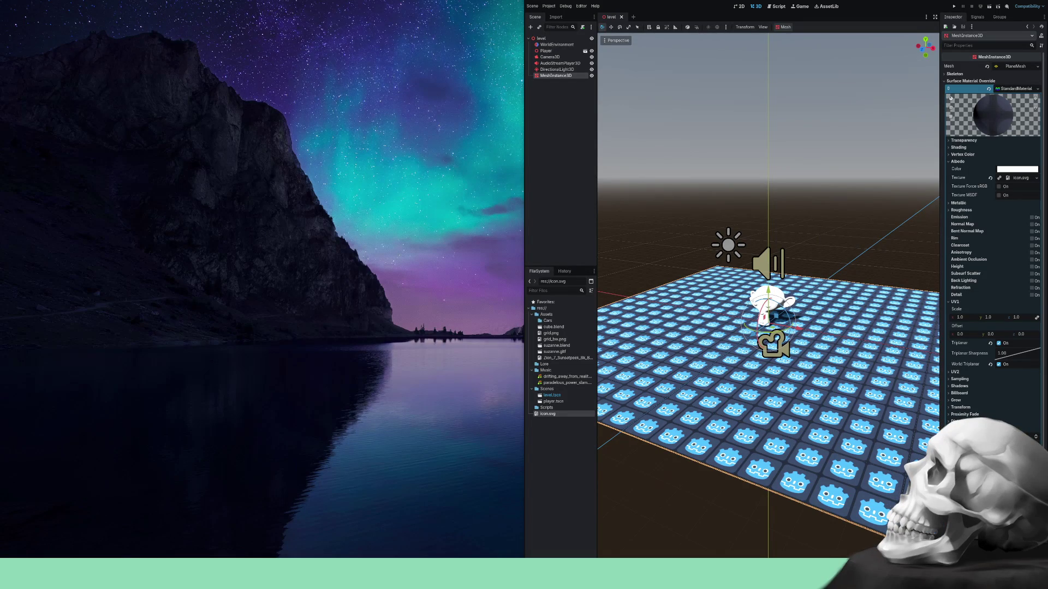
Orbit and zoom around Suzanne on the tiled floor, then quit to the Project List.
{"action": "left_click", "coordinate": [799, 471]}
{"action": "mouse_move", "coordinate": [799, 471]}
{"action": "left_mouse_down"}
{"action": "mouse_move", "coordinate": [830, 416]}
{"action": "mouse_move", "coordinate": [851, 453]}
{"action": "left_mouse_up"}
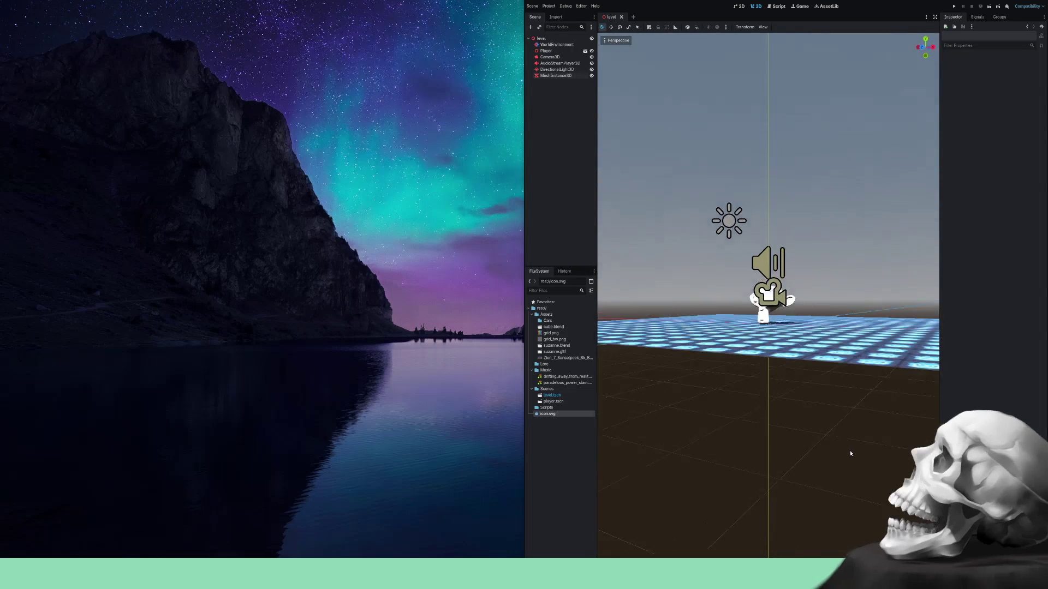
{"action": "scroll", "coordinate": [785, 301], "scroll_direction": "up", "scroll_amount": 15}
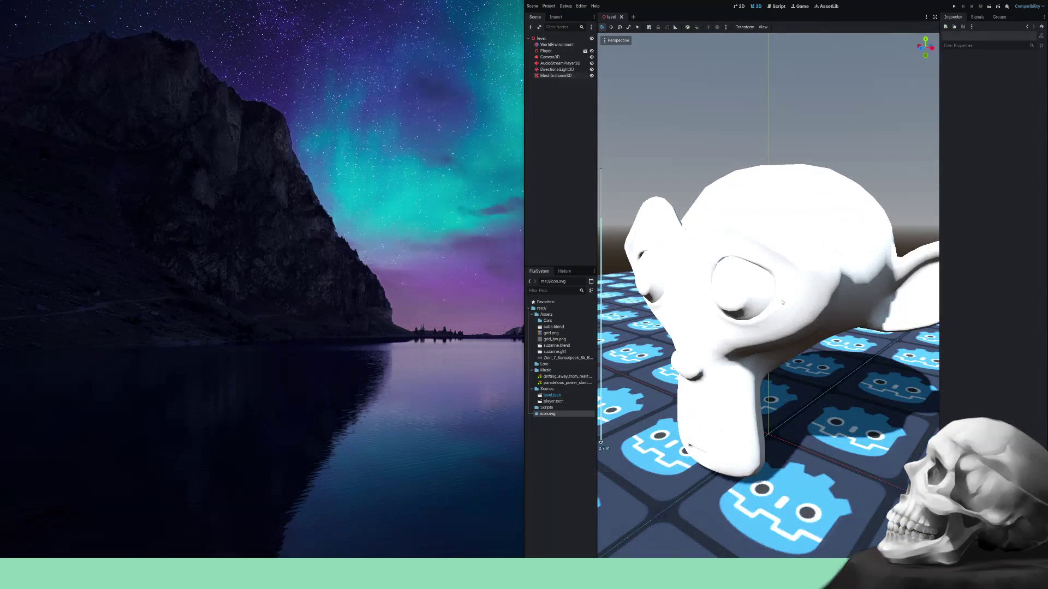
{"action": "key", "text": "KP_1"}
{"action": "mouse_move", "coordinate": [789, 309]}
{"action": "left_mouse_down"}
{"action": "mouse_move", "coordinate": [872, 312]}
{"action": "mouse_move", "coordinate": [790, 317]}
{"action": "mouse_move", "coordinate": [873, 355]}
{"action": "mouse_move", "coordinate": [718, 323]}
{"action": "mouse_move", "coordinate": [797, 374]}
{"action": "mouse_move", "coordinate": [851, 328]}
{"action": "mouse_move", "coordinate": [870, 340]}
{"action": "left_mouse_up"}
{"action": "scroll", "coordinate": [718, 324], "scroll_direction": "down", "scroll_amount": 10}
{"action": "scroll", "coordinate": [870, 341], "scroll_direction": "up", "scroll_amount": 10}
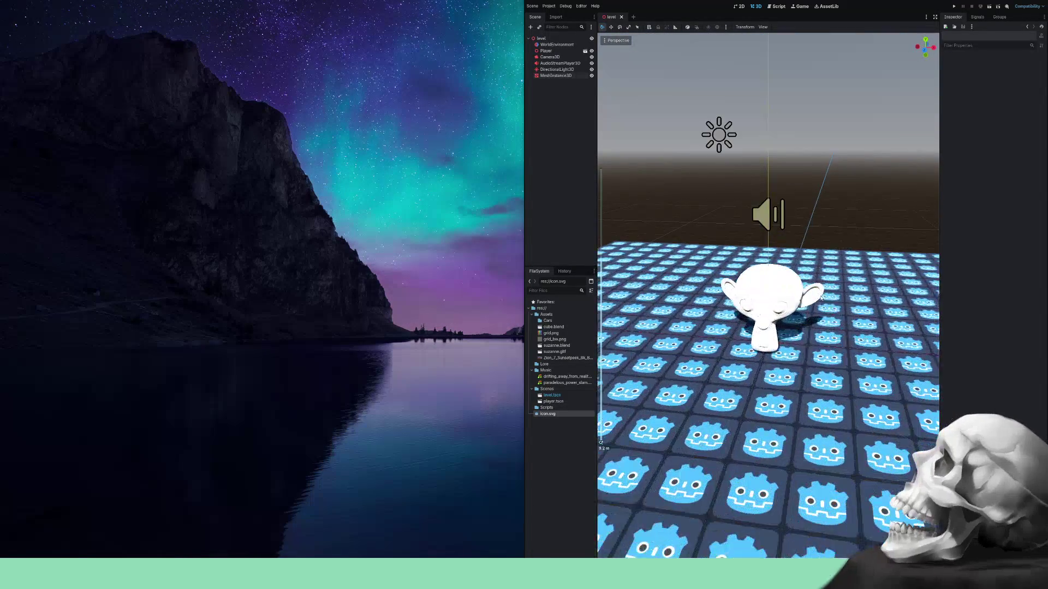
{"action": "scroll", "coordinate": [821, 298], "scroll_direction": "down", "scroll_amount": 10}
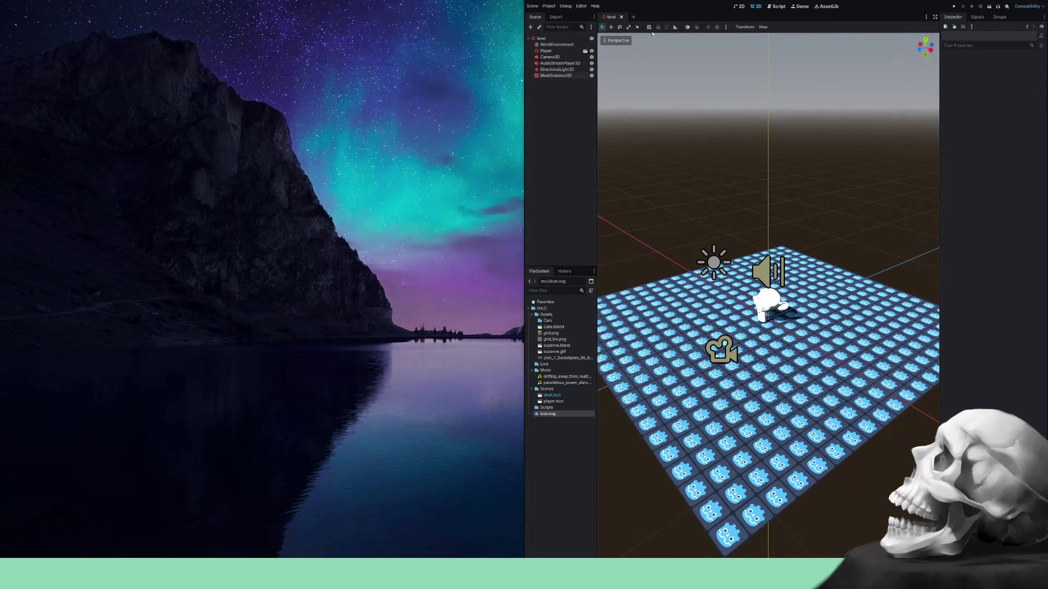
{"action": "left_click", "coordinate": [549, 6]}
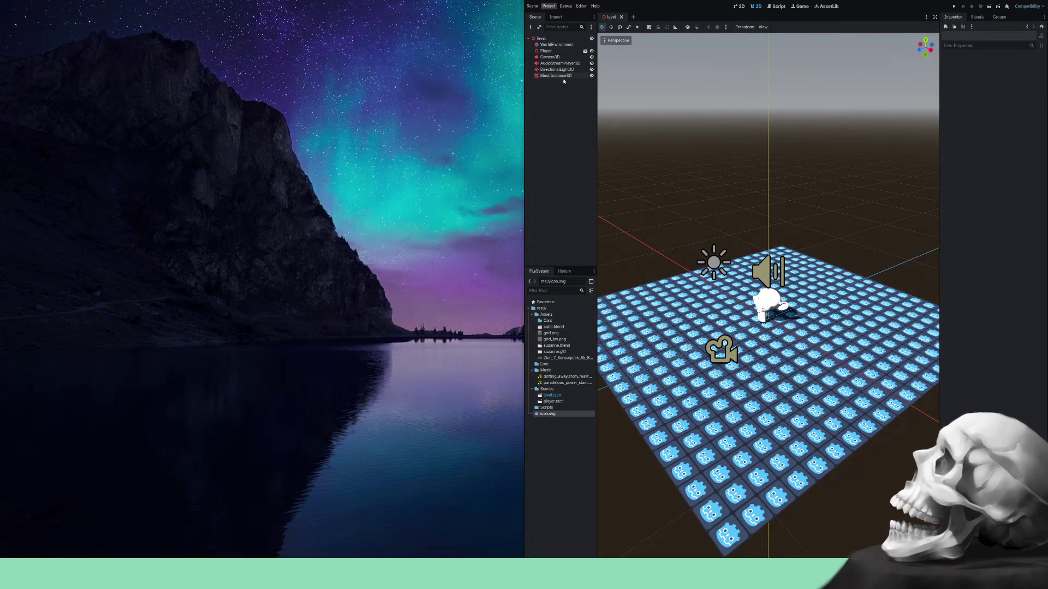
{"action": "left_click", "coordinate": [562, 77]}
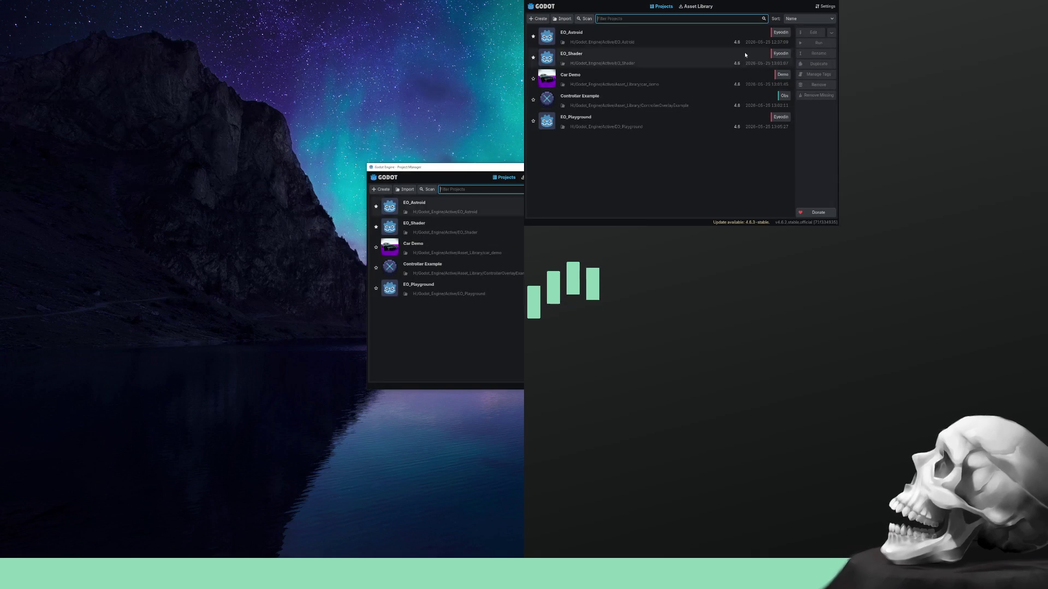
Star EO_Playground as a favourite and open the EO_Shader project in the editor.
{"action": "left_click", "coordinate": [532, 122]}
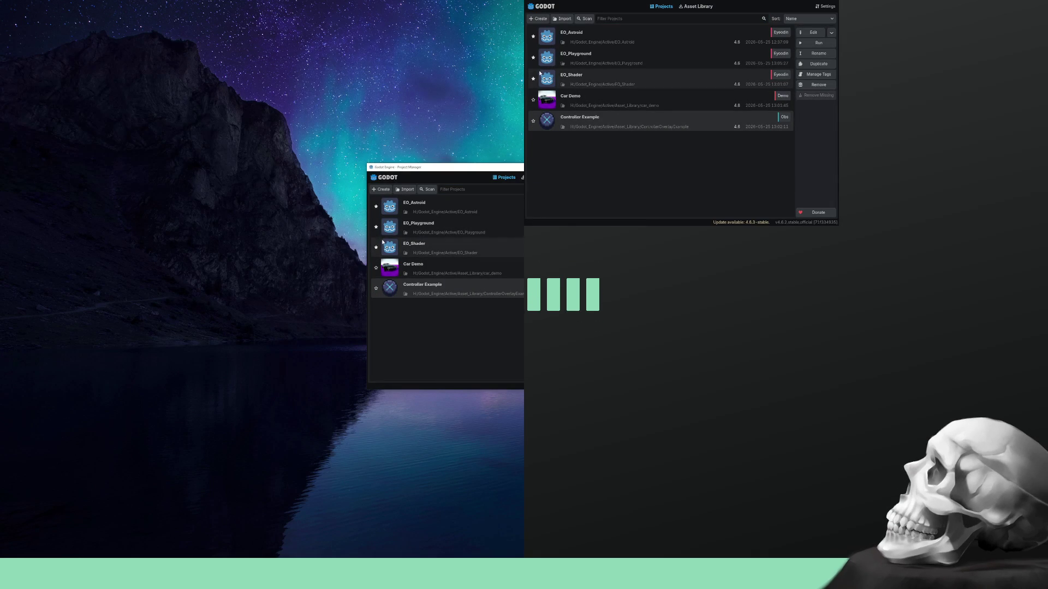
{"action": "double_click", "coordinate": [443, 246]}
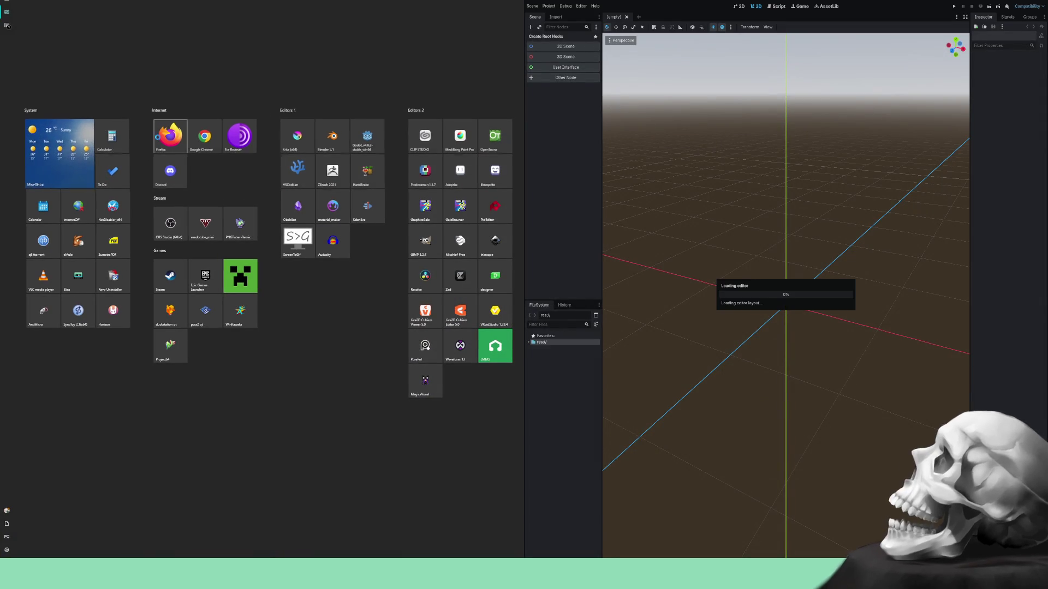
{"action": "left_click", "coordinate": [158, 136]}
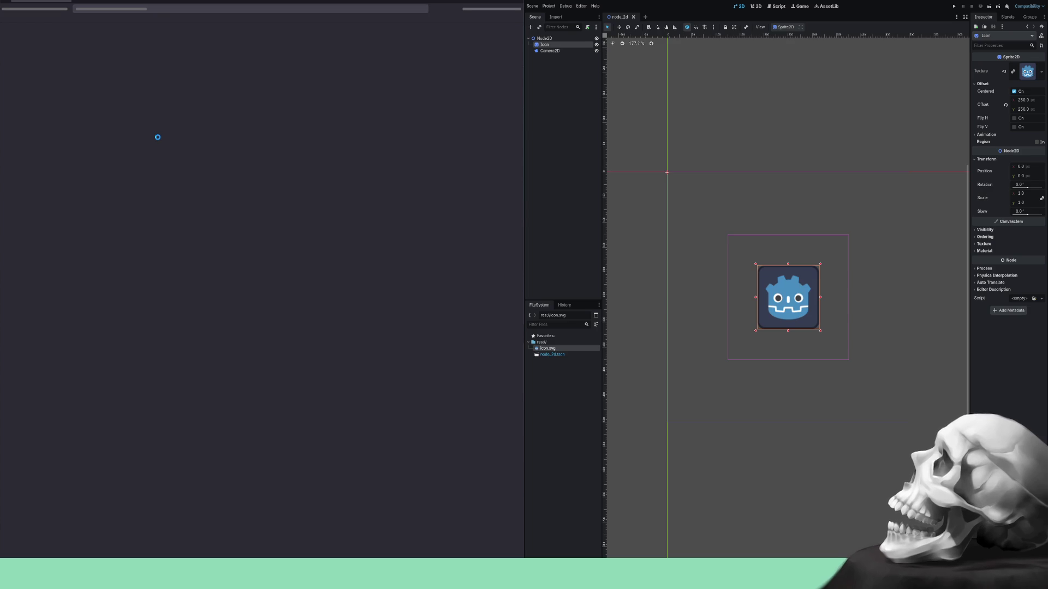
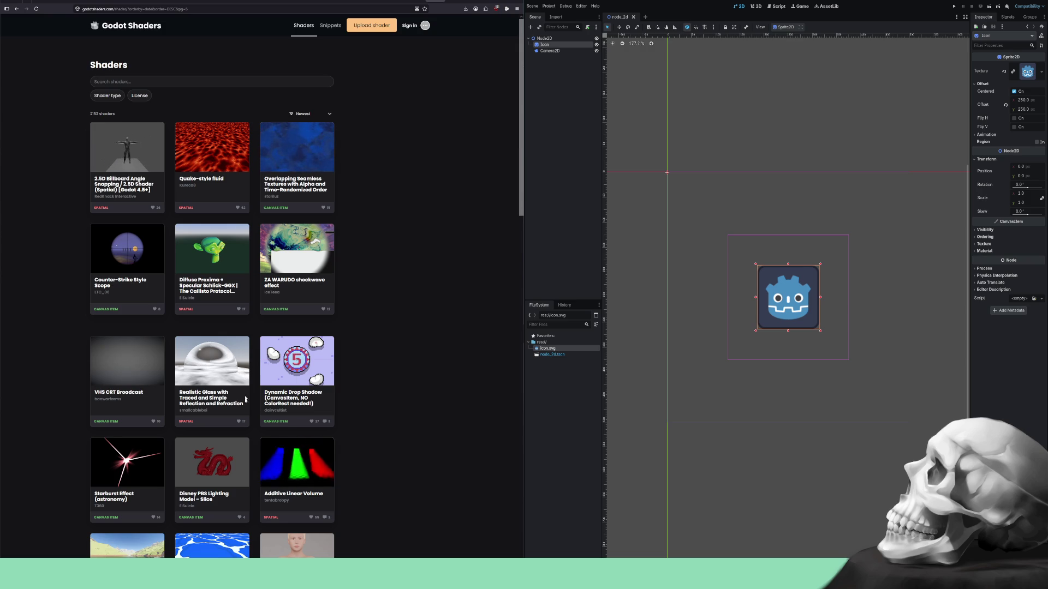
Dismiss the stray context menus and deselect the Icon sprite in the Godot editor.
{"action": "right_click", "coordinate": [269, 476]}
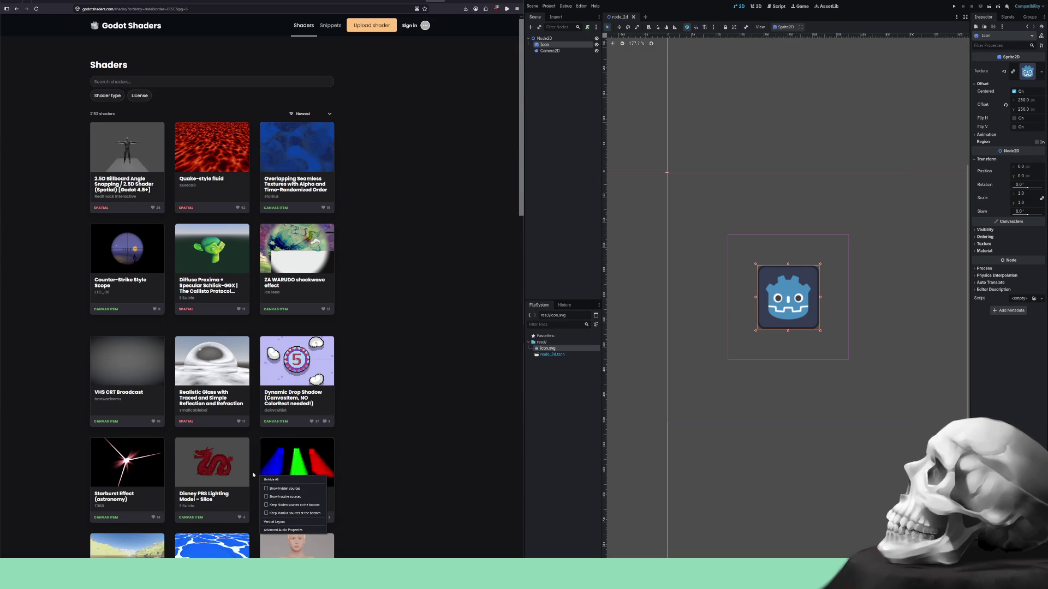
{"action": "left_click", "coordinate": [246, 475]}
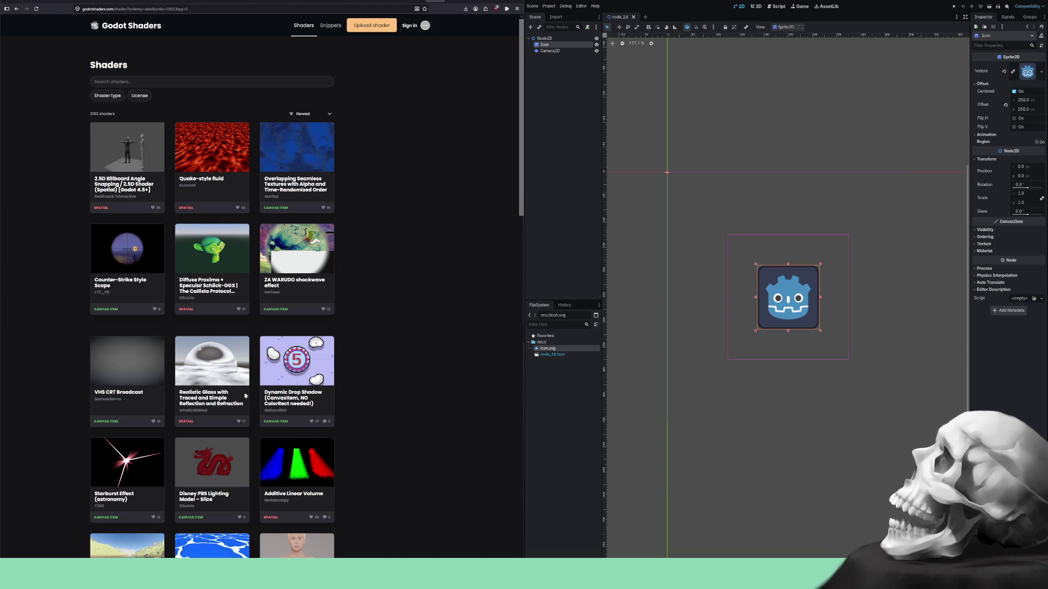
{"action": "right_click", "coordinate": [224, 391]}
{"action": "left_click", "coordinate": [267, 388]}
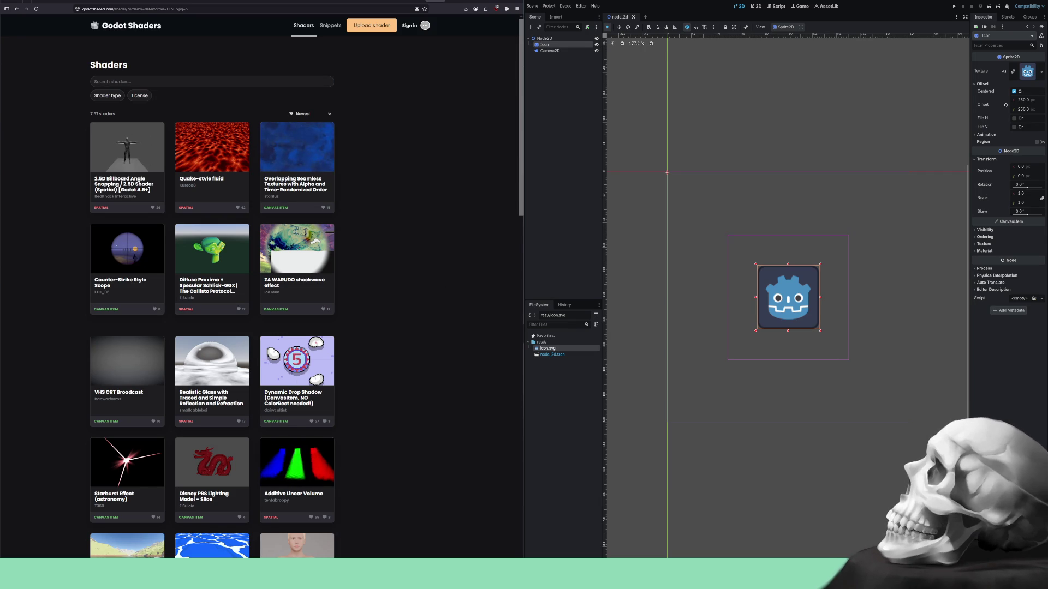
{"action": "left_click", "coordinate": [562, 176]}
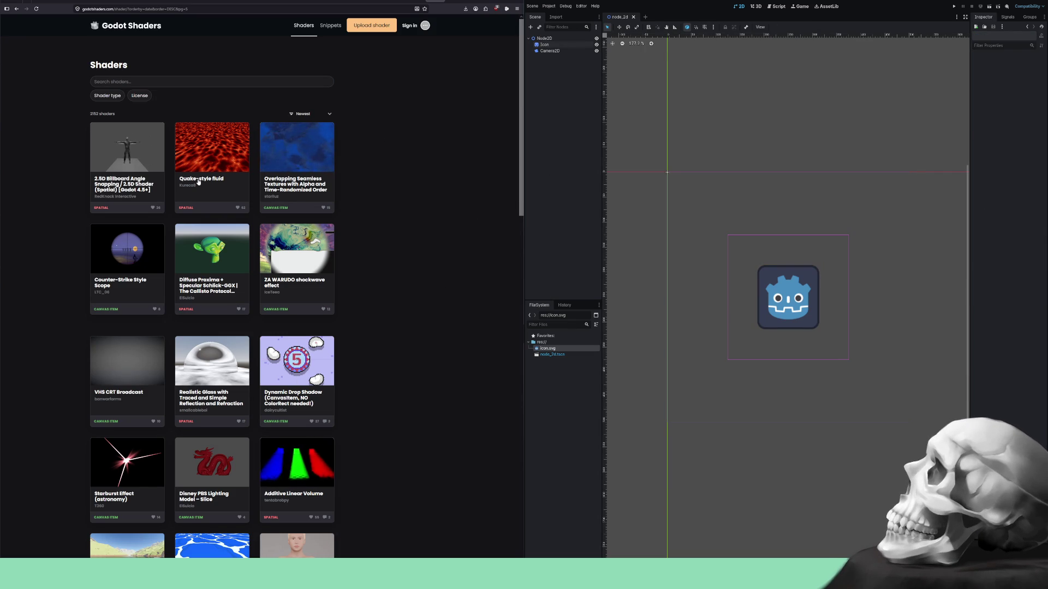
{"action": "scroll", "coordinate": [198, 181], "scroll_direction": "down", "scroll_amount": 10}
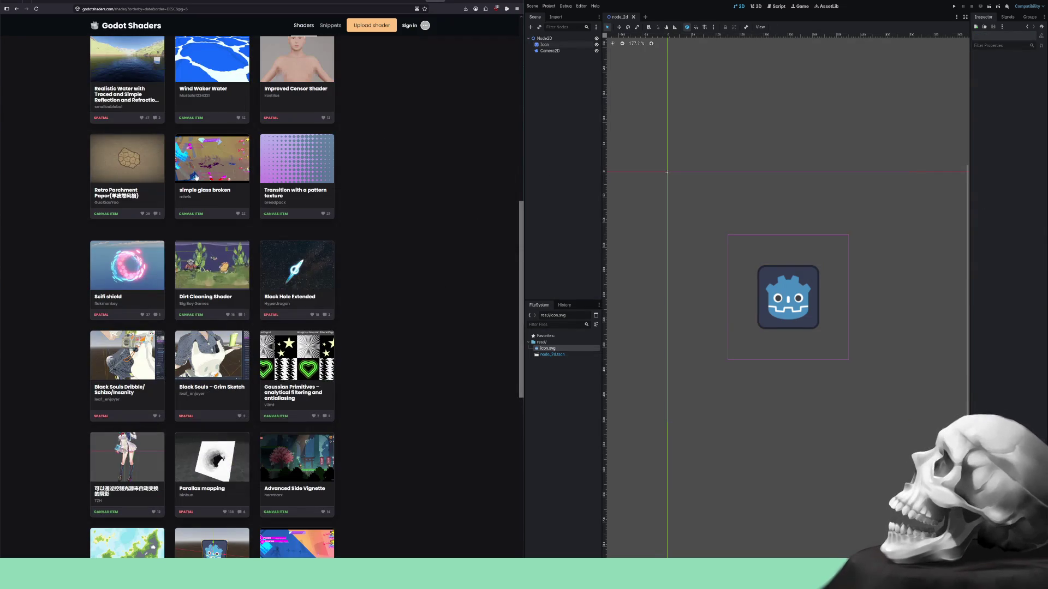
{"action": "scroll", "coordinate": [196, 176], "scroll_direction": "up", "scroll_amount": 10}
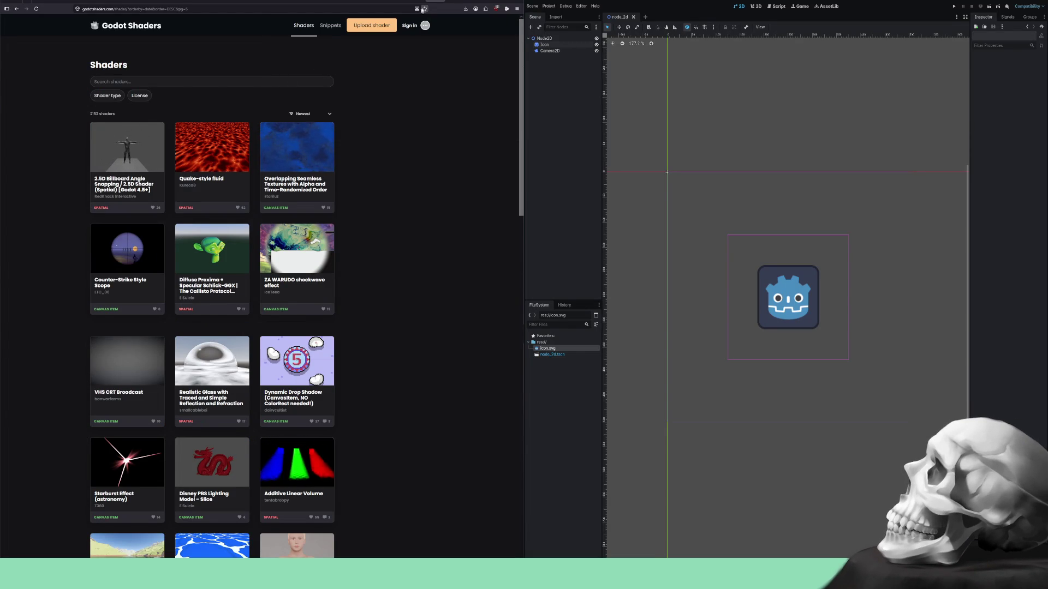
Go back to the Using signals docs page, scroll to its top, and open the search box.
{"action": "key", "text": "alt+Left"}
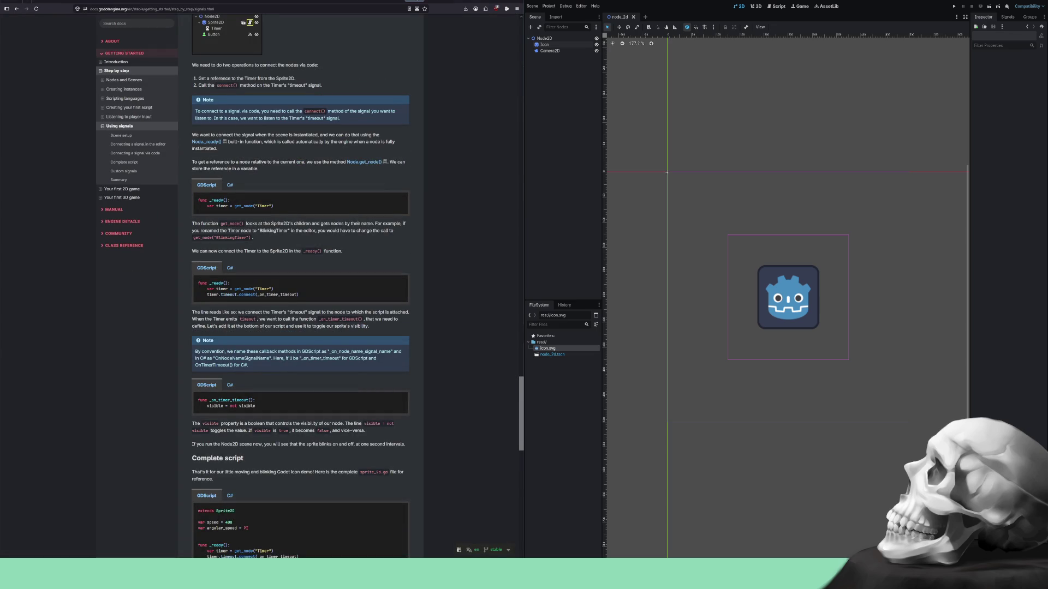
{"action": "scroll", "coordinate": [392, 89], "scroll_direction": "up", "scroll_amount": 15}
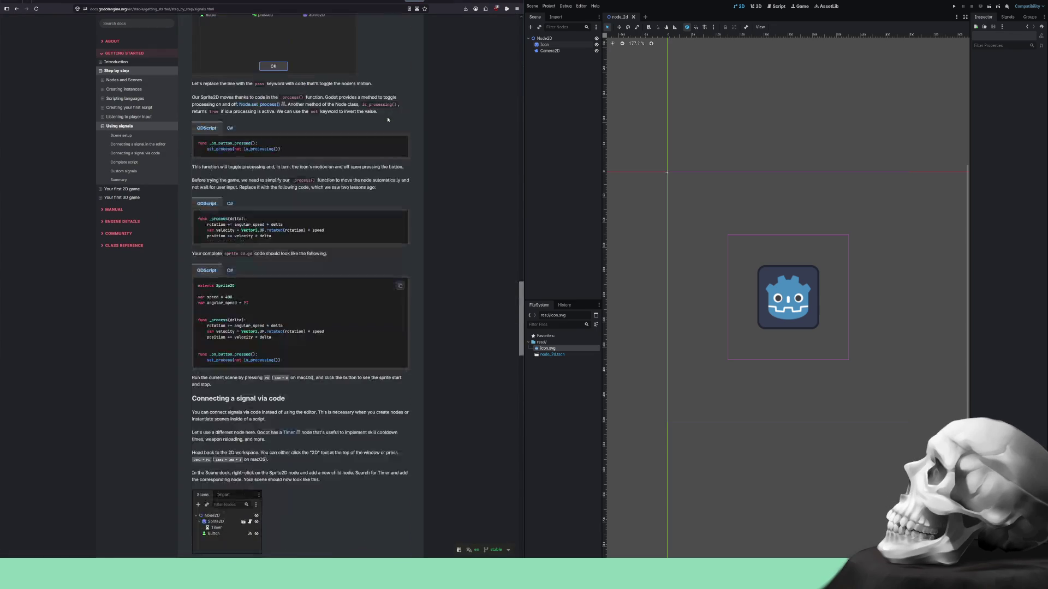
{"action": "scroll", "coordinate": [387, 119], "scroll_direction": "up", "scroll_amount": 20}
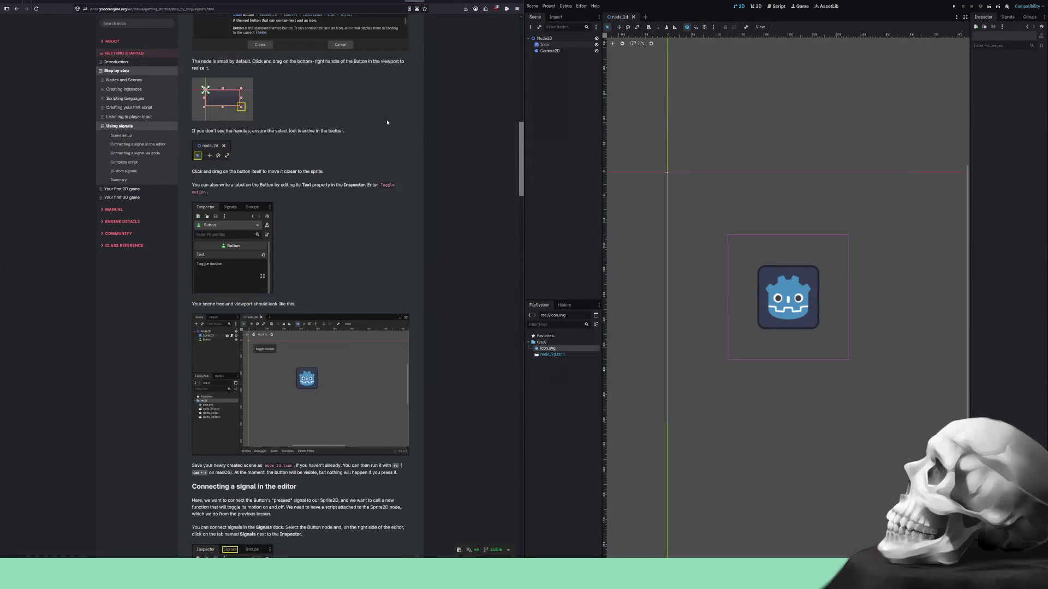
{"action": "scroll", "coordinate": [388, 122], "scroll_direction": "up", "scroll_amount": 10}
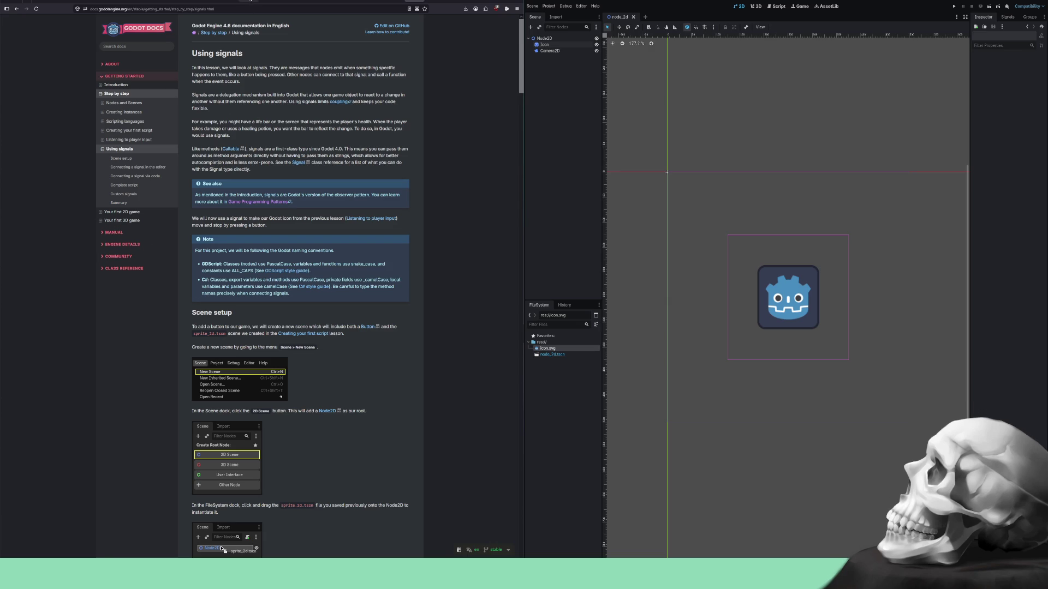
{"action": "left_click", "coordinate": [159, 47]}
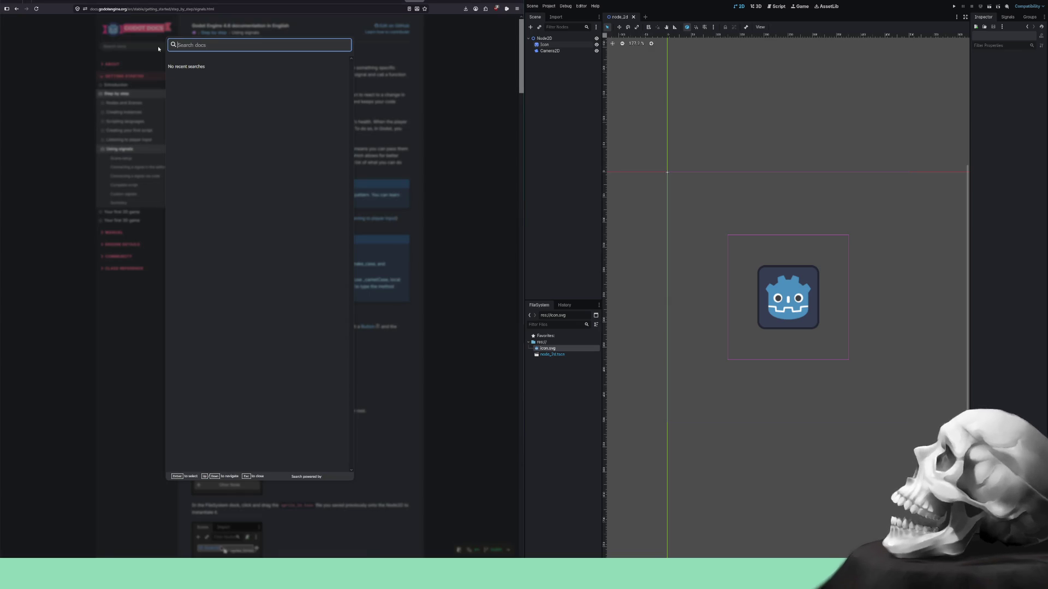
Search the docs for 'shader' and open the Shader class reference result.
{"action": "type", "text": "shader"}
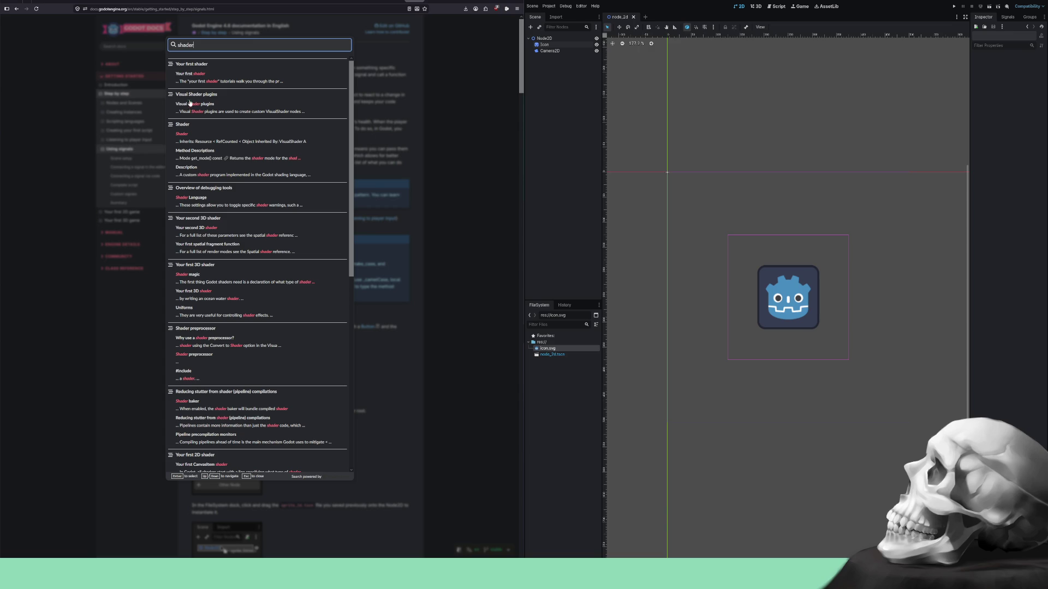
{"action": "left_click", "coordinate": [185, 125]}
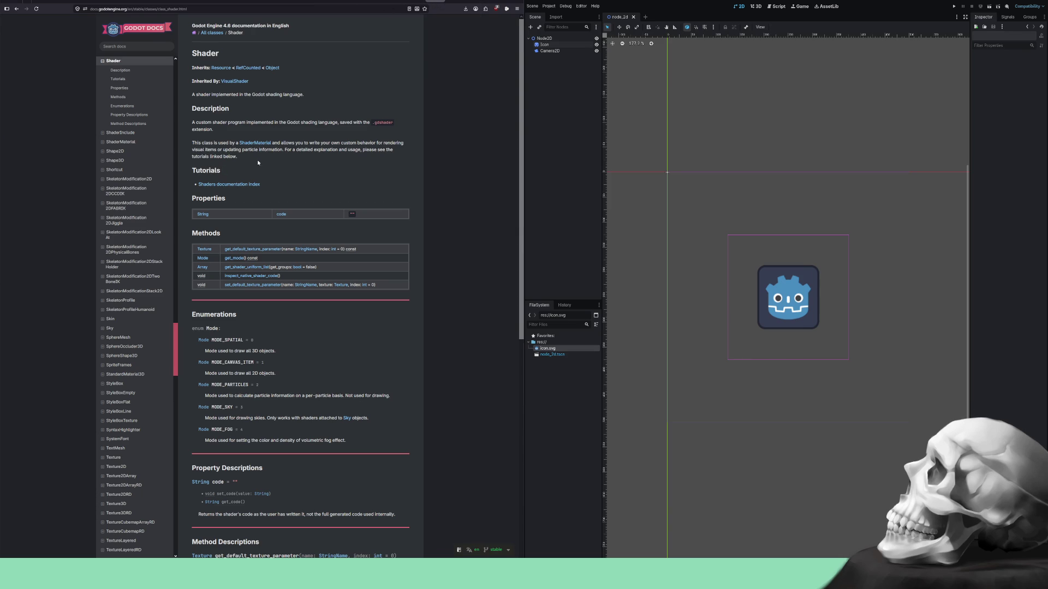
Jump to the Shader page's Description and Tutorials sections.
{"action": "left_click", "coordinate": [122, 70]}
{"action": "scroll", "coordinate": [92, 120], "scroll_direction": "up", "scroll_amount": 3}
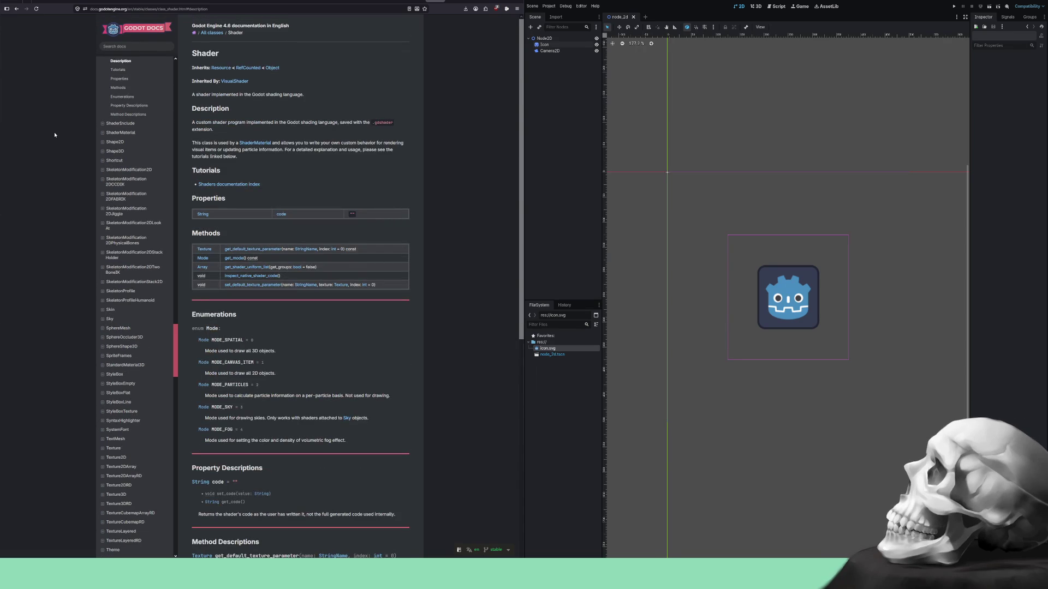
{"action": "left_click", "coordinate": [118, 72]}
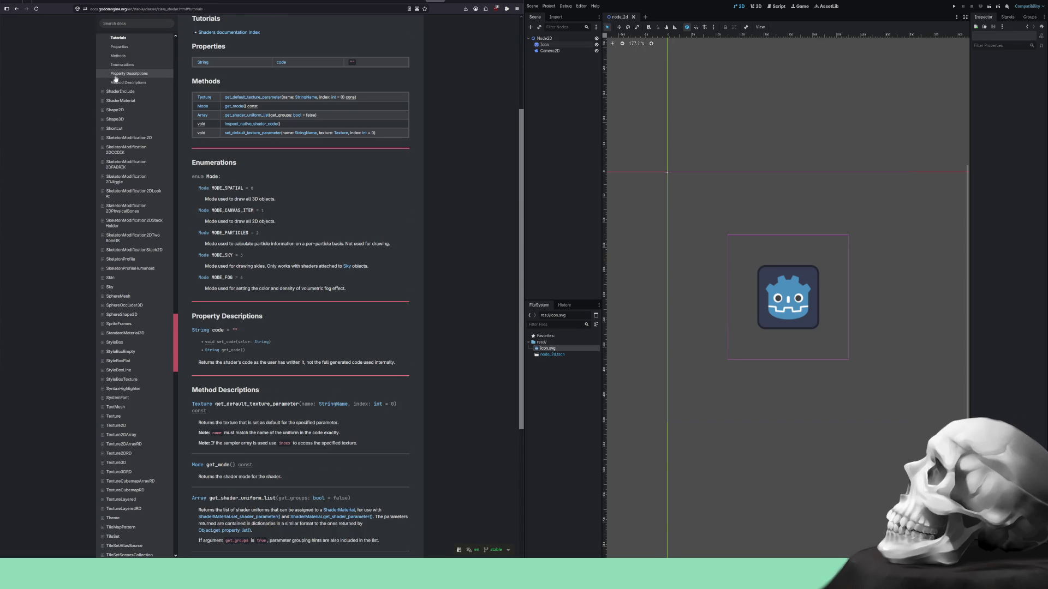
{"action": "scroll", "coordinate": [115, 82], "scroll_direction": "up", "scroll_amount": 20}
{"action": "scroll", "coordinate": [110, 101], "scroll_direction": "up", "scroll_amount": 20}
{"action": "scroll", "coordinate": [108, 116], "scroll_direction": "up", "scroll_amount": 15}
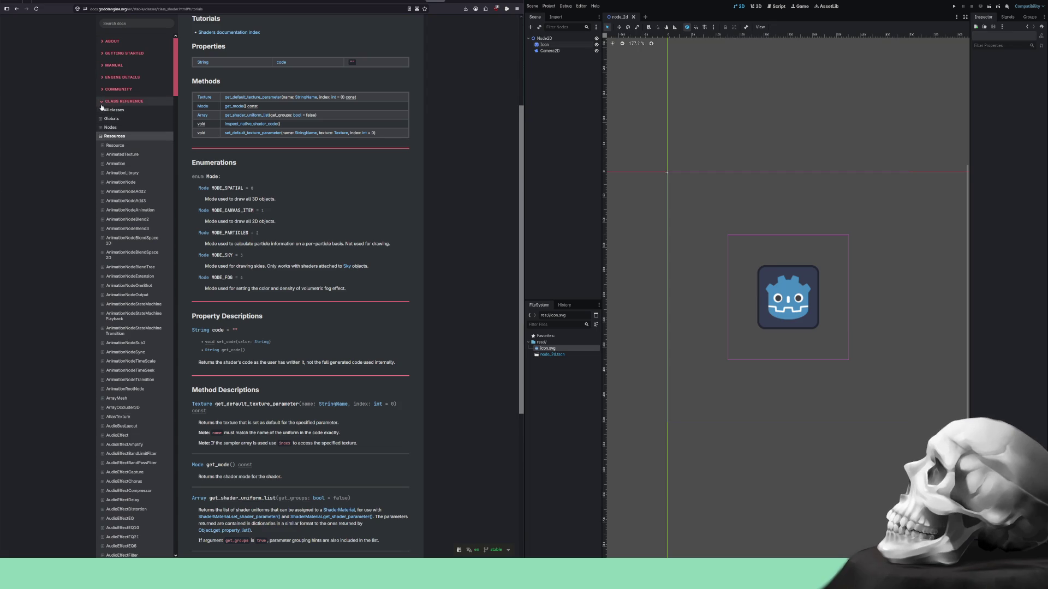
Collapse Class Reference in the sidebar and expand Getting Started > Step by step lessons.
{"action": "left_click", "coordinate": [101, 102]}
{"action": "scroll", "coordinate": [107, 120], "scroll_direction": "up", "scroll_amount": 3}
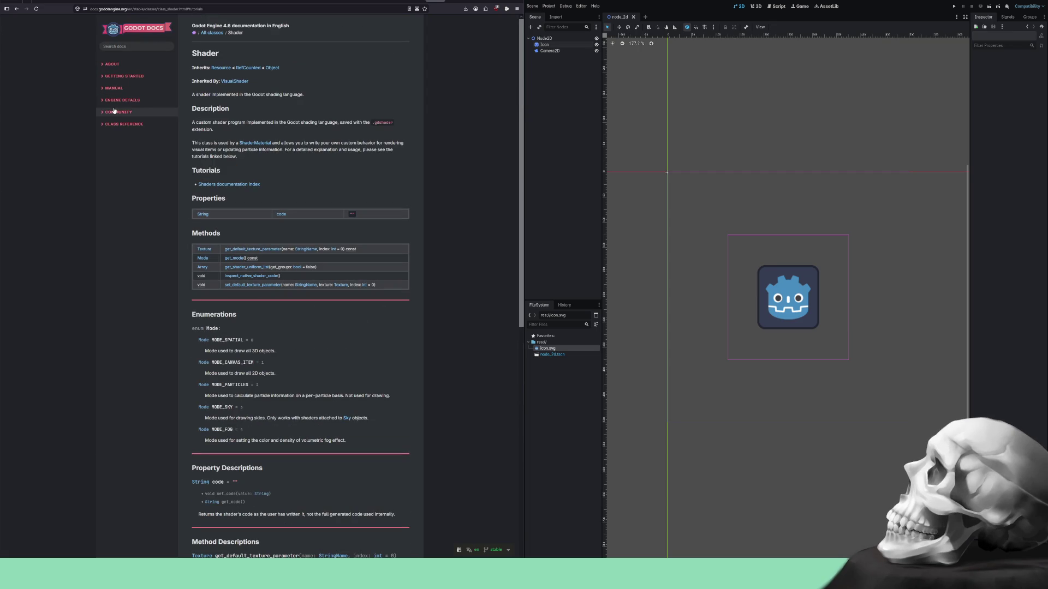
{"action": "left_click", "coordinate": [103, 77]}
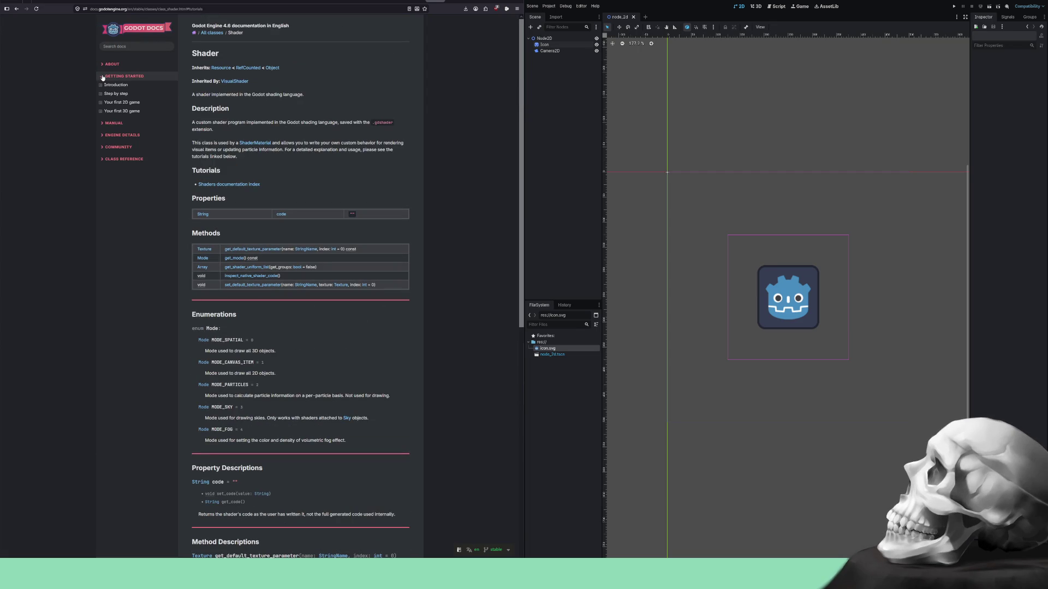
{"action": "left_click", "coordinate": [101, 94]}
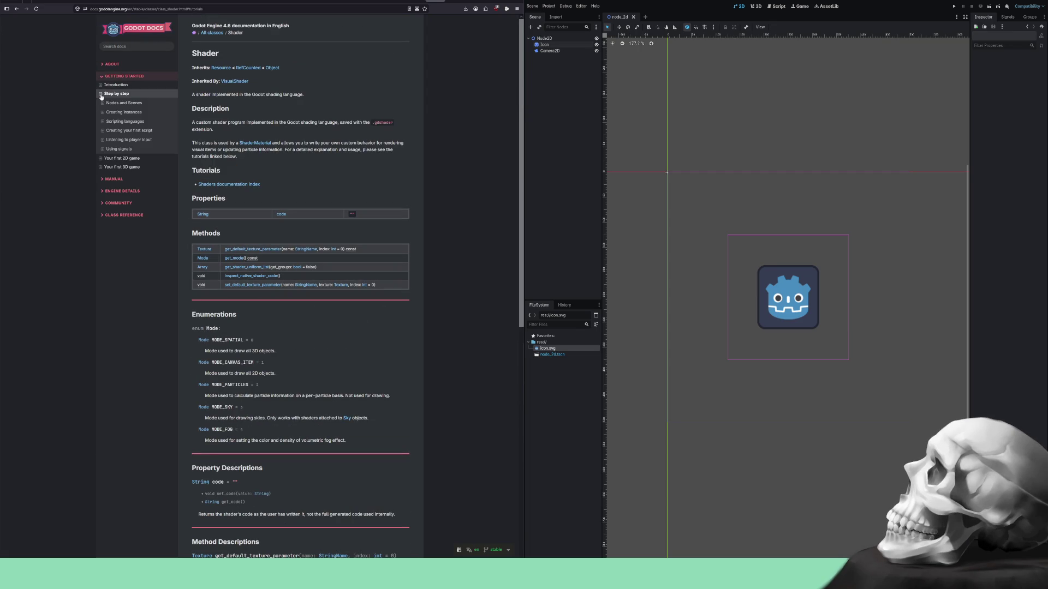
Expand and collapse each step-by-step lesson's subsections, from Using signals up to Nodes and Scenes.
{"action": "left_click", "coordinate": [102, 149]}
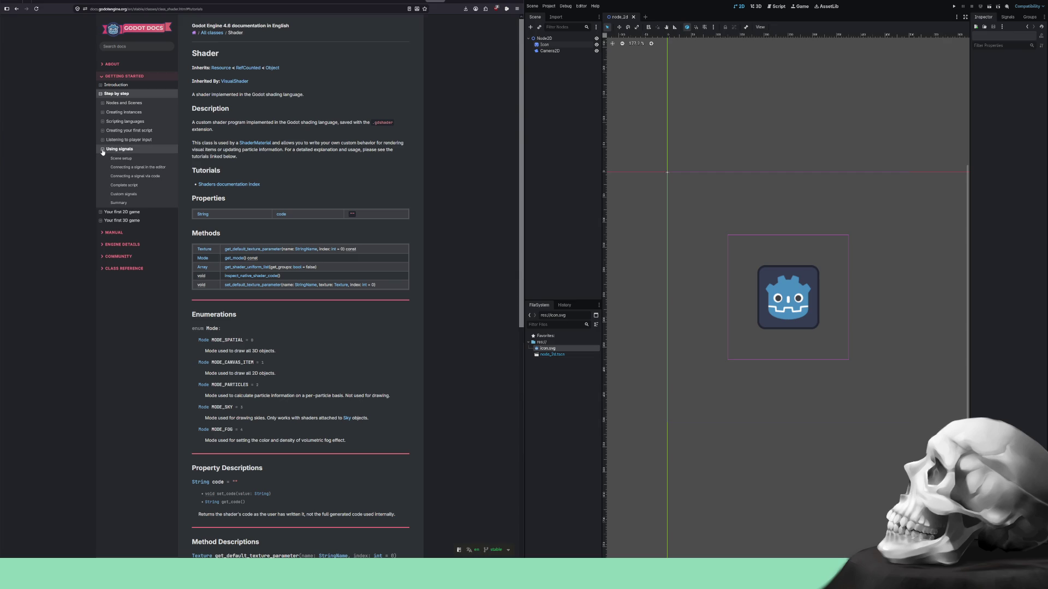
{"action": "left_click", "coordinate": [102, 150]}
{"action": "left_click", "coordinate": [100, 142]}
{"action": "left_click", "coordinate": [100, 142]}
{"action": "left_click", "coordinate": [103, 131]}
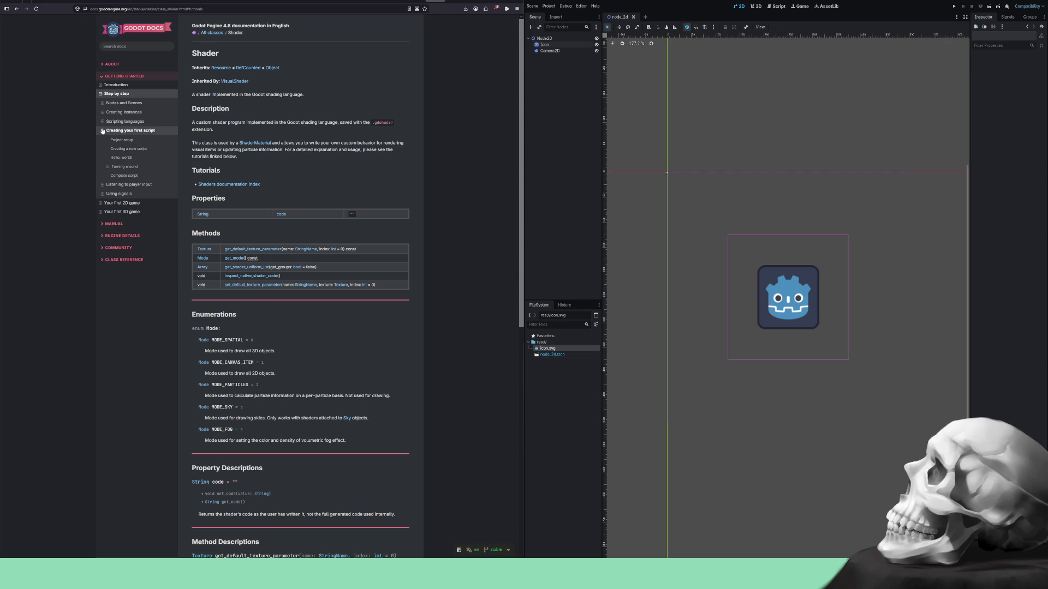
{"action": "left_click", "coordinate": [102, 131]}
{"action": "left_click", "coordinate": [102, 121]}
{"action": "left_click", "coordinate": [102, 121]}
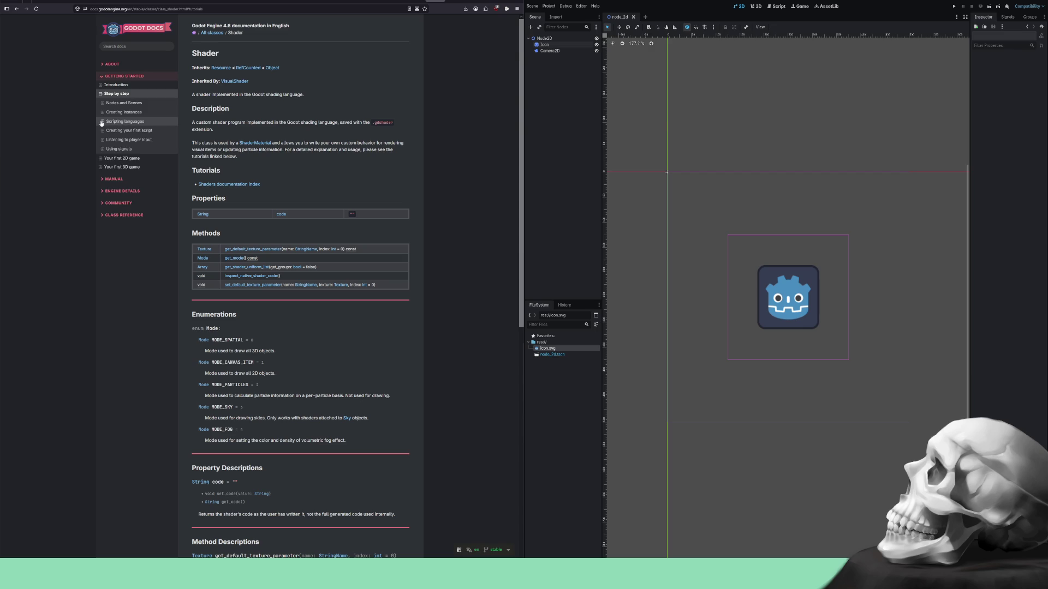
{"action": "left_click", "coordinate": [101, 112]}
{"action": "left_click", "coordinate": [102, 112]}
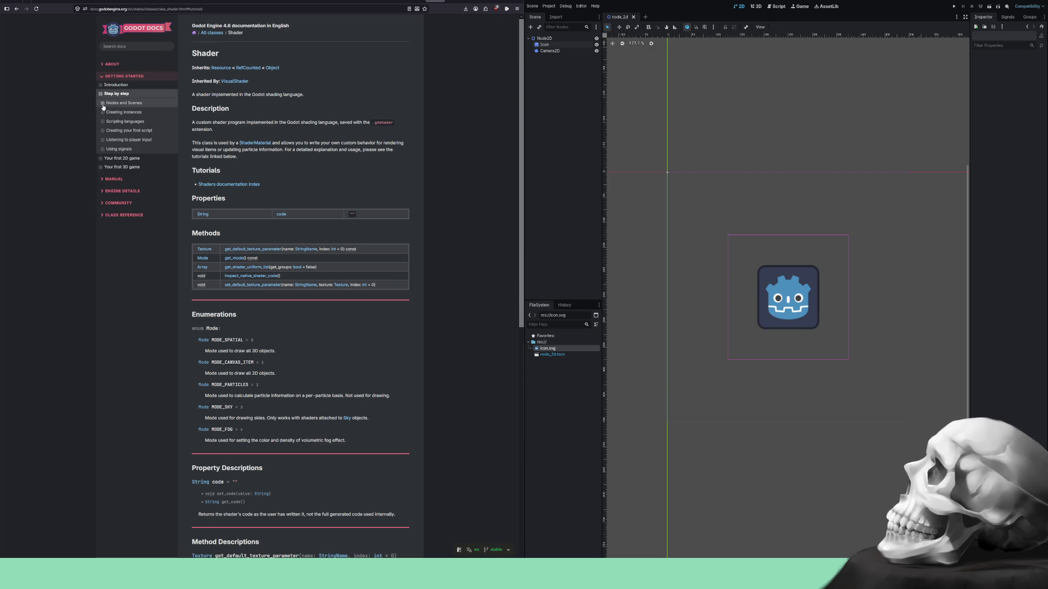
{"action": "left_click", "coordinate": [103, 103]}
{"action": "left_click", "coordinate": [103, 103]}
Collapse Step by step lessons and expand Your first 2D game > Contents > Setting up the project.
{"action": "left_click", "coordinate": [100, 94]}
{"action": "left_click", "coordinate": [100, 102]}
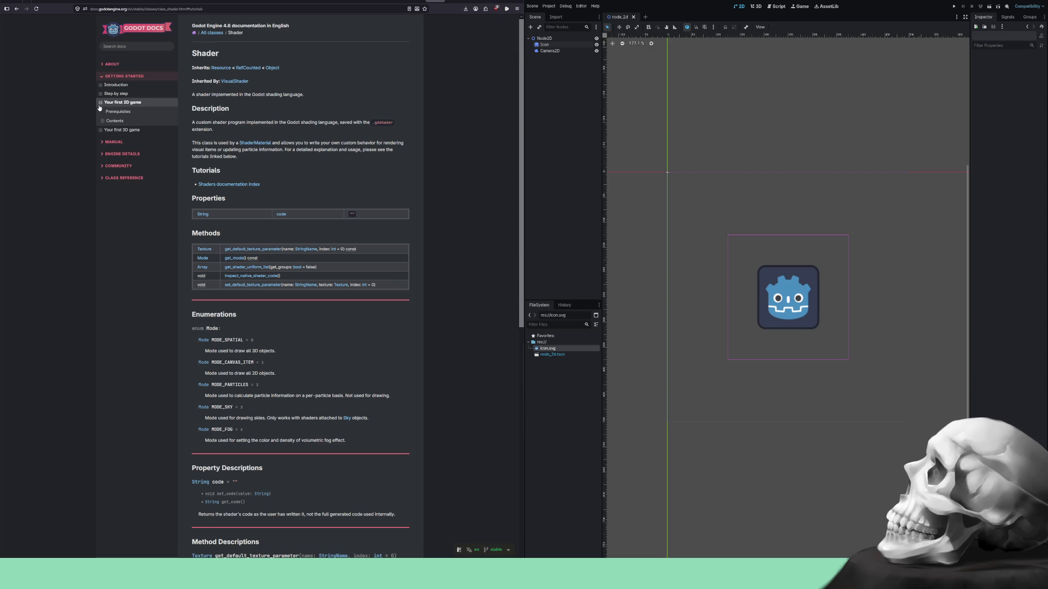
{"action": "left_click", "coordinate": [103, 121]}
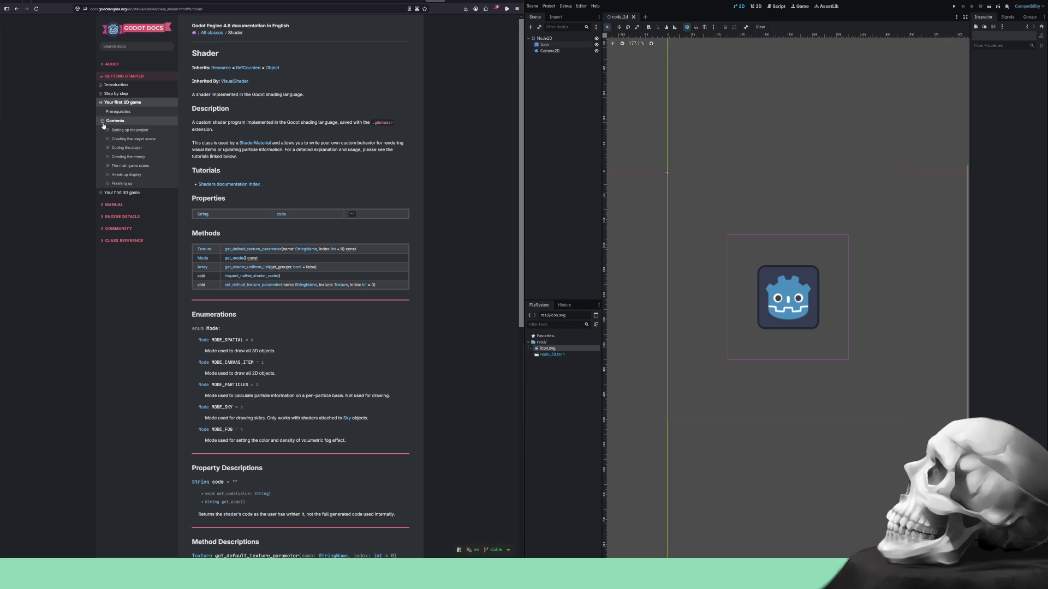
{"action": "left_click", "coordinate": [107, 130]}
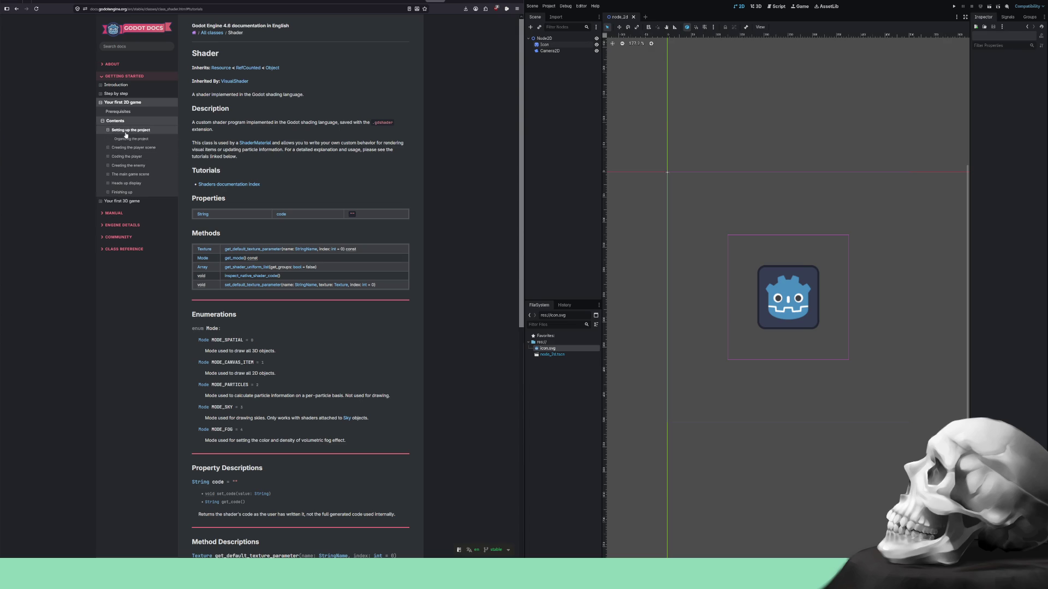
Browse the Setting up the project, Creating the player scene and Coding the player lessons.
{"action": "left_click", "coordinate": [127, 138]}
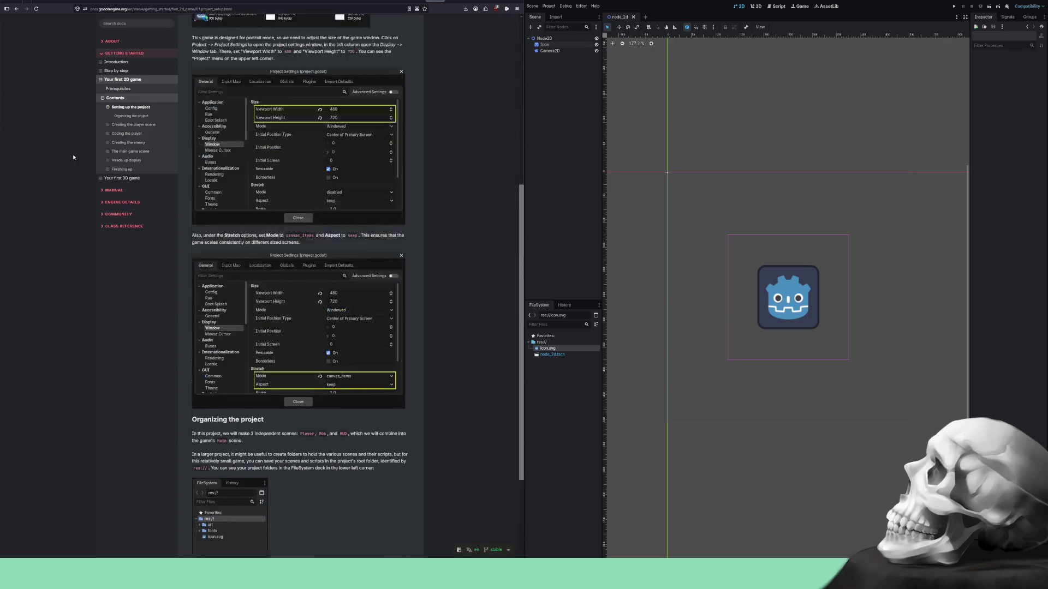
{"action": "left_click", "coordinate": [121, 116]}
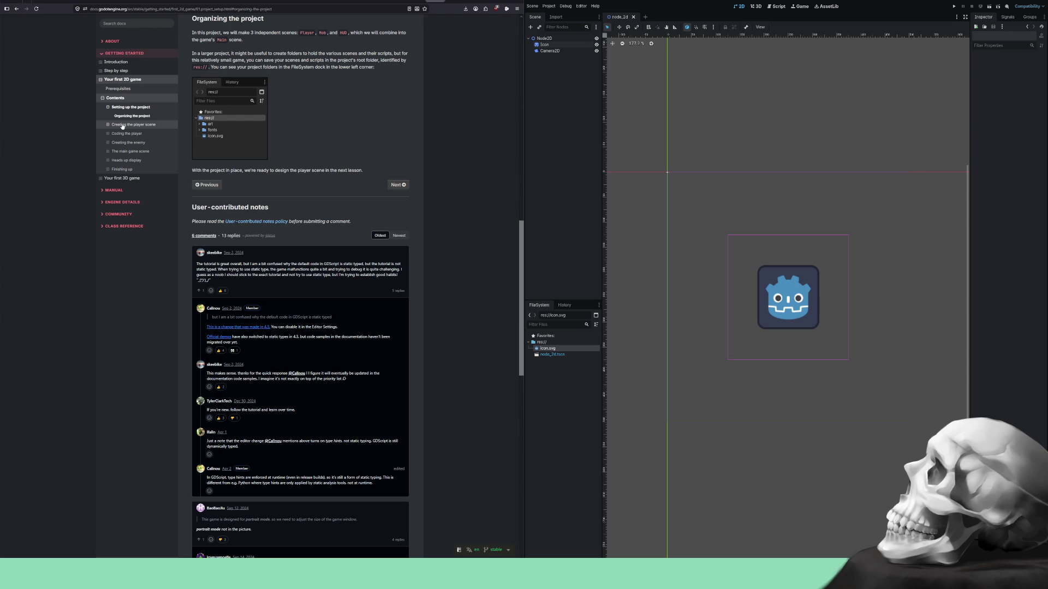
{"action": "left_click", "coordinate": [122, 125]}
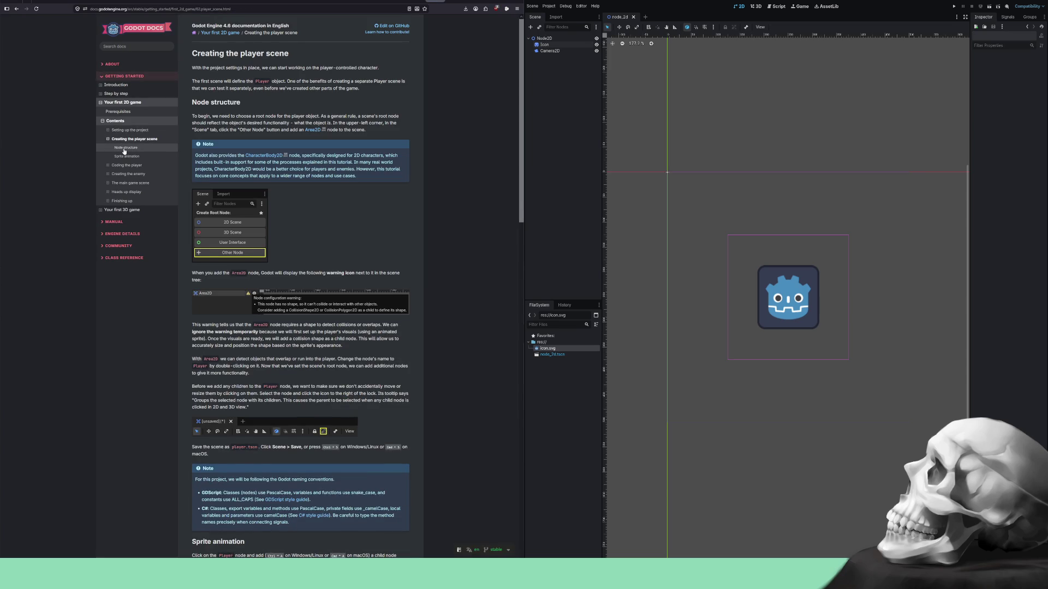
{"action": "left_click", "coordinate": [124, 149]}
{"action": "left_click", "coordinate": [118, 142]}
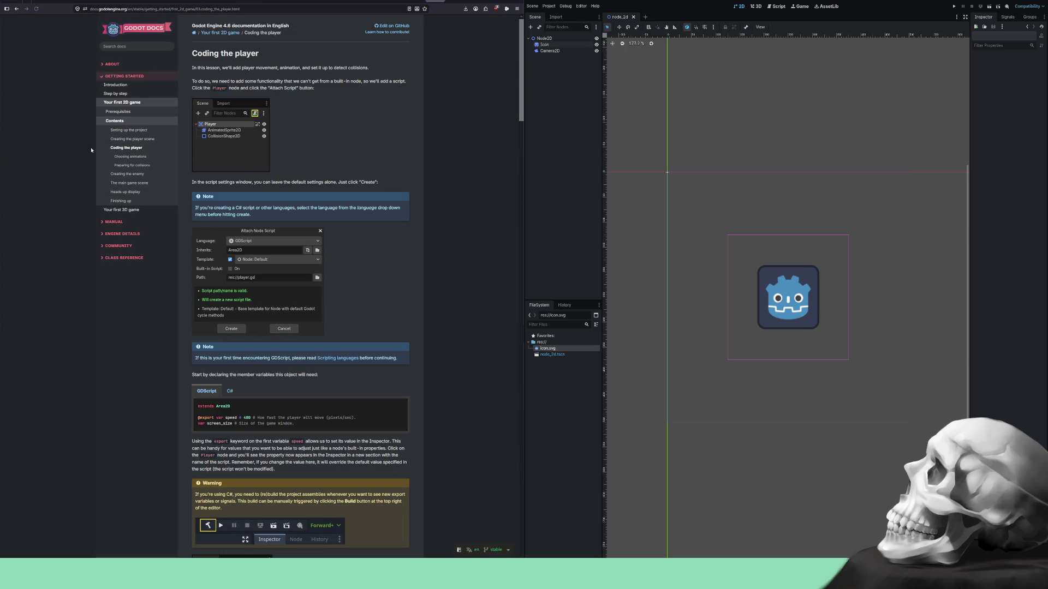
{"action": "scroll", "coordinate": [79, 151], "scroll_direction": "down", "scroll_amount": 3}
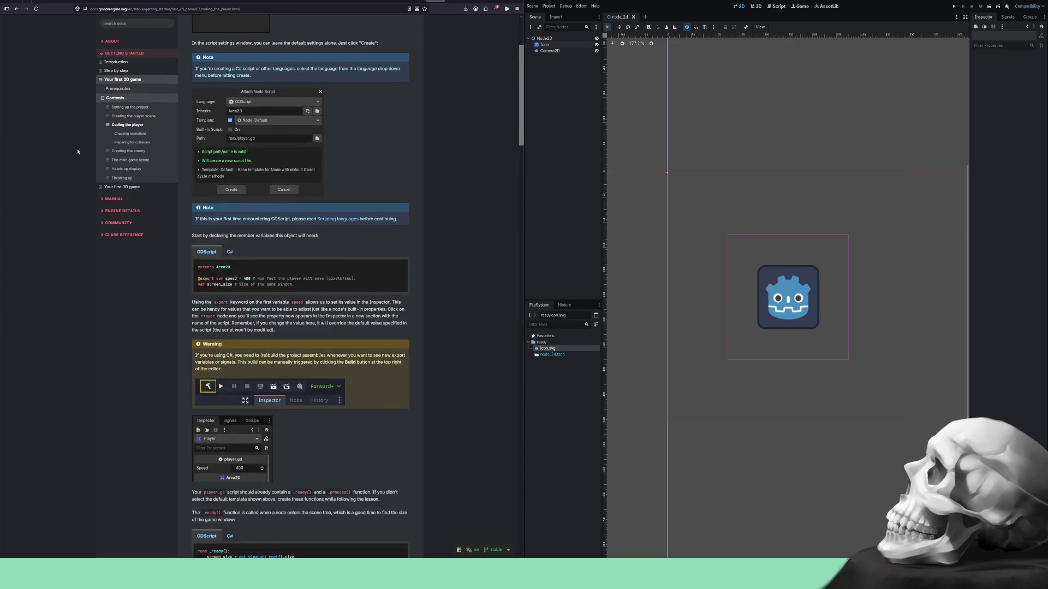
{"action": "scroll", "coordinate": [77, 151], "scroll_direction": "down", "scroll_amount": 6}
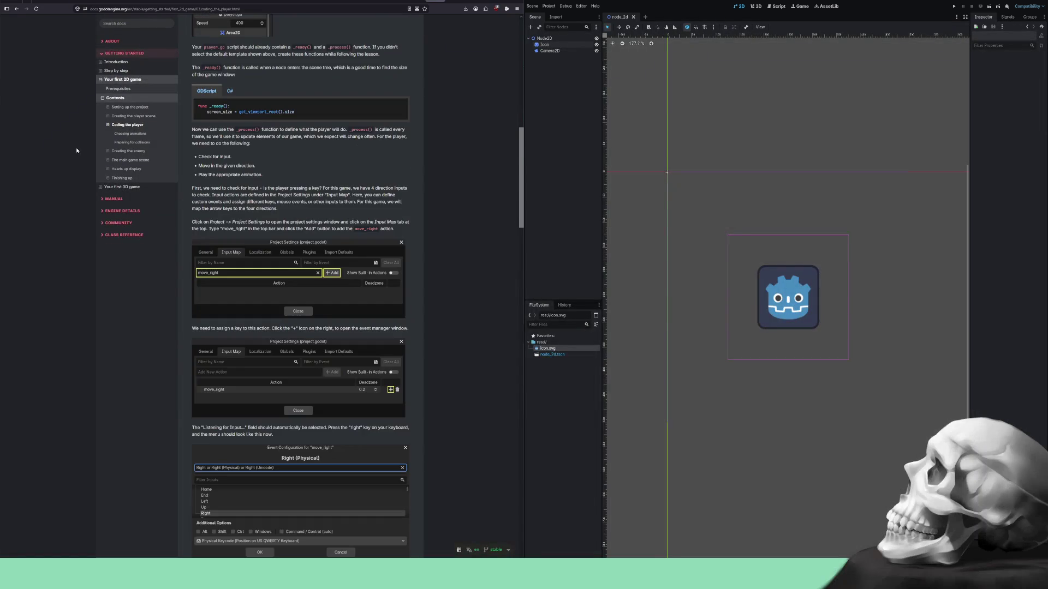
{"action": "scroll", "coordinate": [77, 151], "scroll_direction": "down", "scroll_amount": 15}
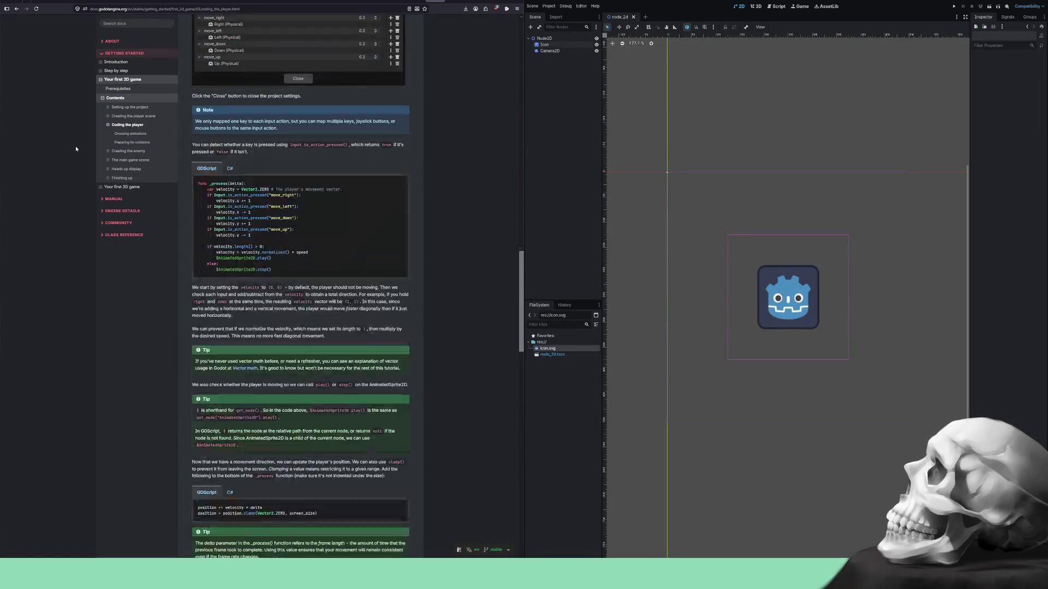
{"action": "scroll", "coordinate": [75, 146], "scroll_direction": "down", "scroll_amount": 20}
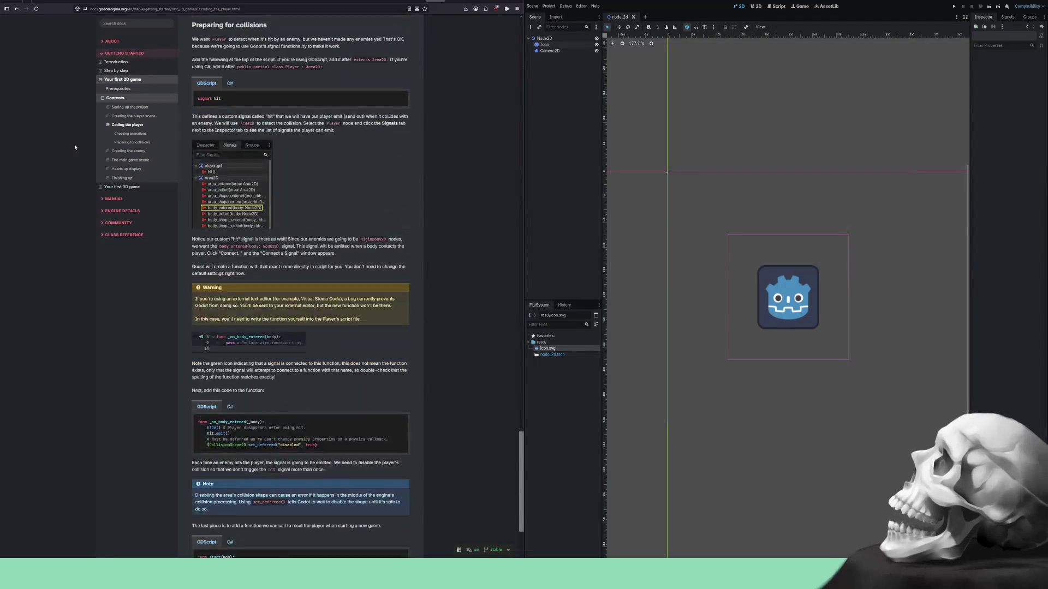
{"action": "scroll", "coordinate": [73, 143], "scroll_direction": "up", "scroll_amount": 10}
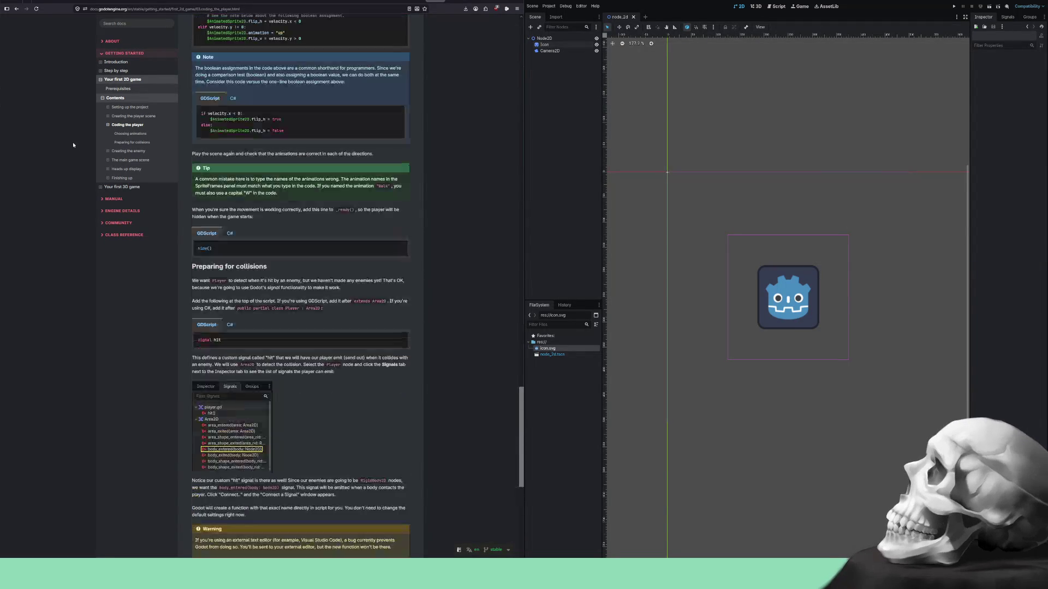
Skim the Creating the enemy and The main game scene lesson pages.
{"action": "left_click", "coordinate": [122, 151]}
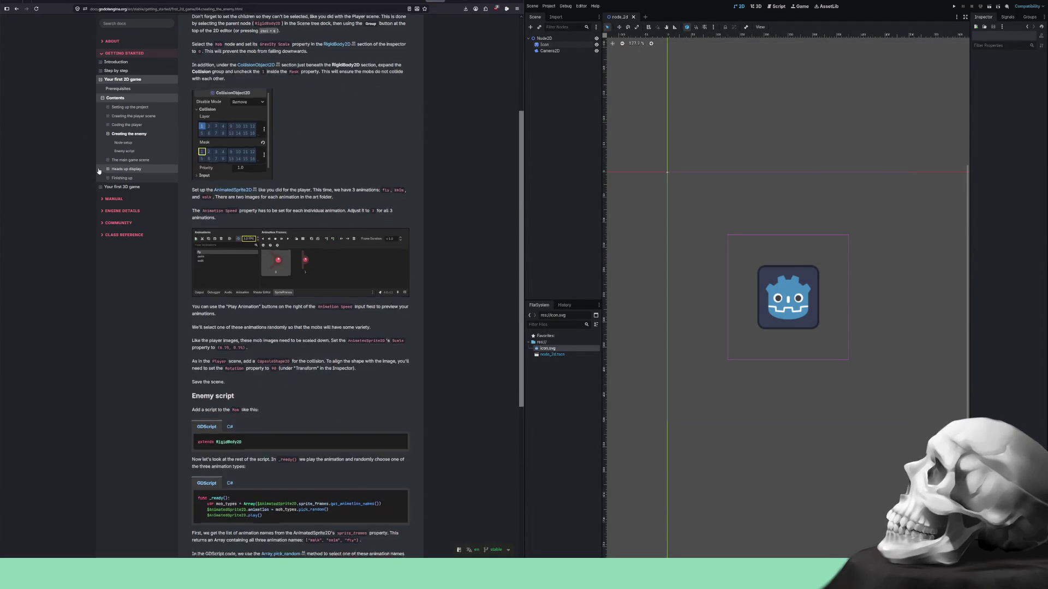
{"action": "scroll", "coordinate": [98, 171], "scroll_direction": "down", "scroll_amount": 5}
{"action": "scroll", "coordinate": [97, 160], "scroll_direction": "up", "scroll_amount": 5}
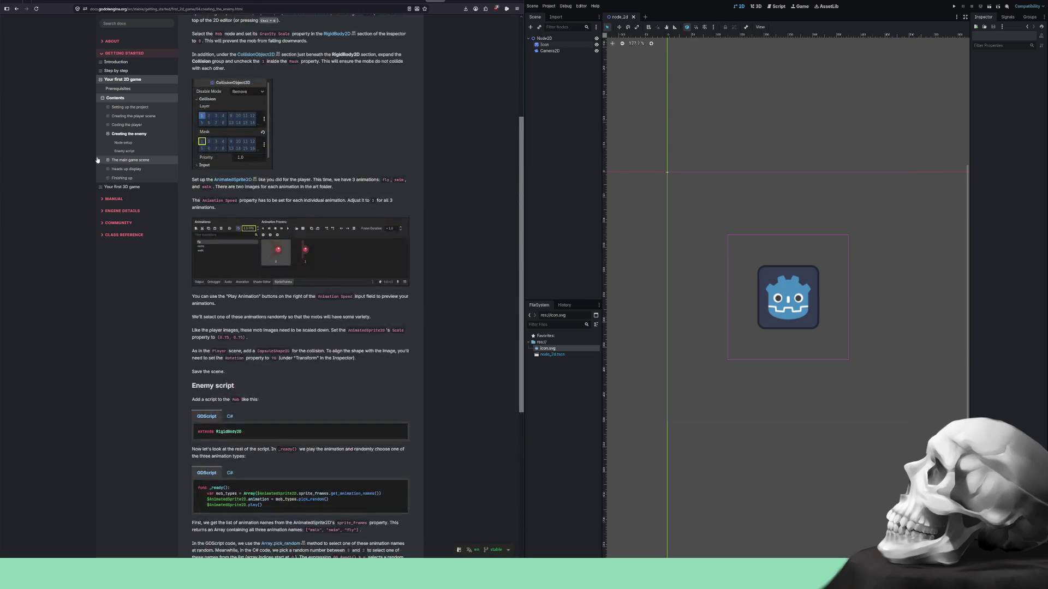
{"action": "scroll", "coordinate": [98, 160], "scroll_direction": "up", "scroll_amount": 2}
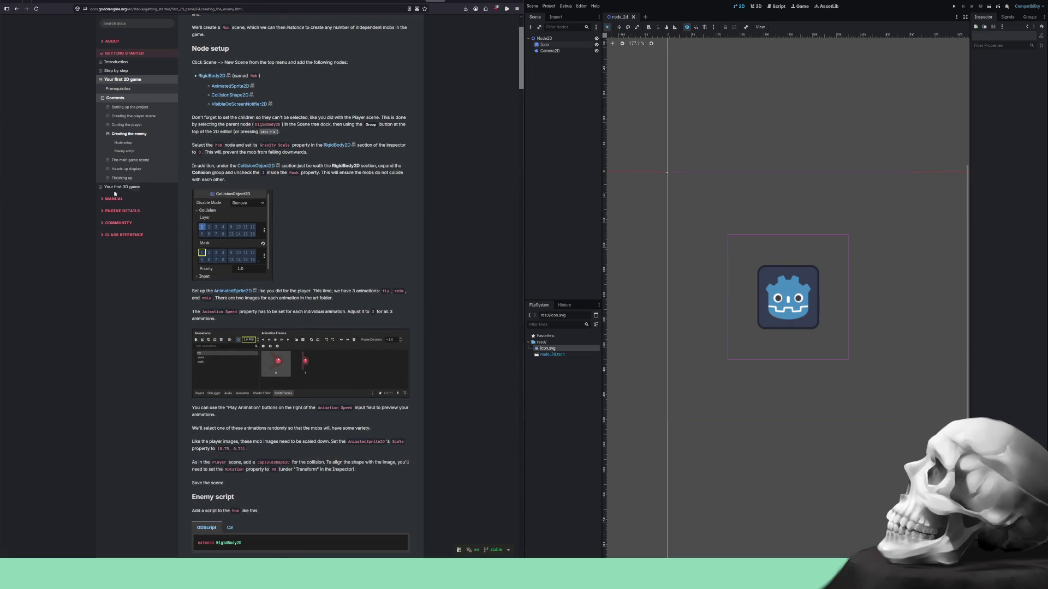
{"action": "left_click", "coordinate": [123, 160]}
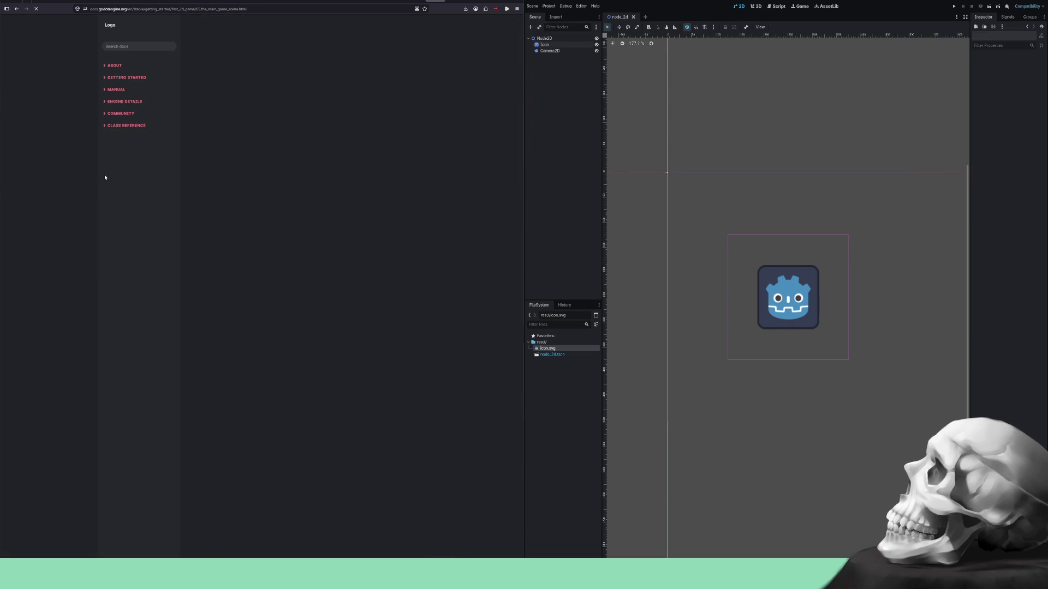
{"action": "scroll", "coordinate": [66, 184], "scroll_direction": "down", "scroll_amount": 3}
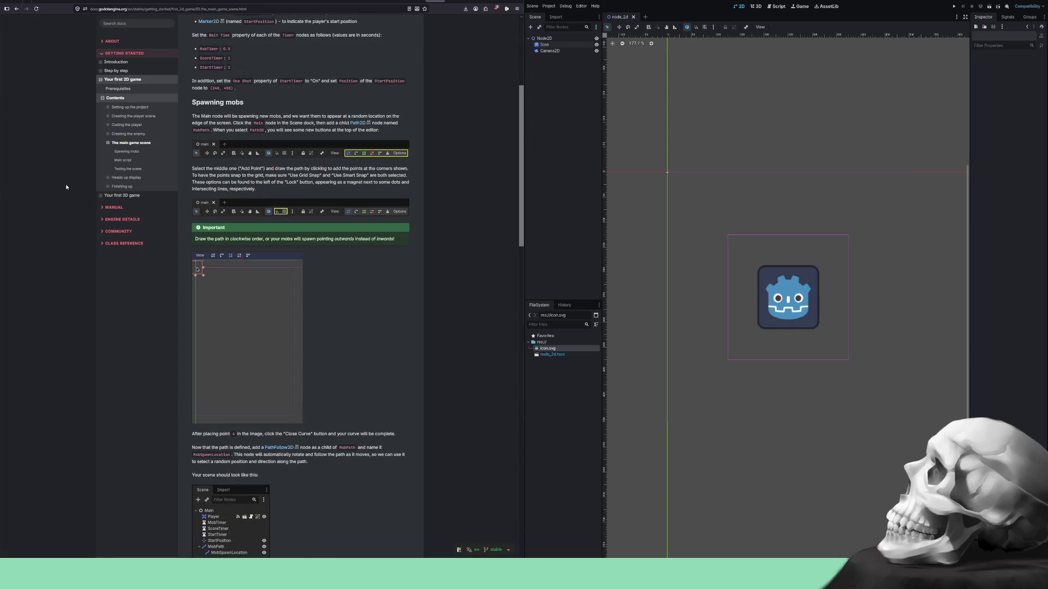
{"action": "scroll", "coordinate": [66, 187], "scroll_direction": "down", "scroll_amount": 3}
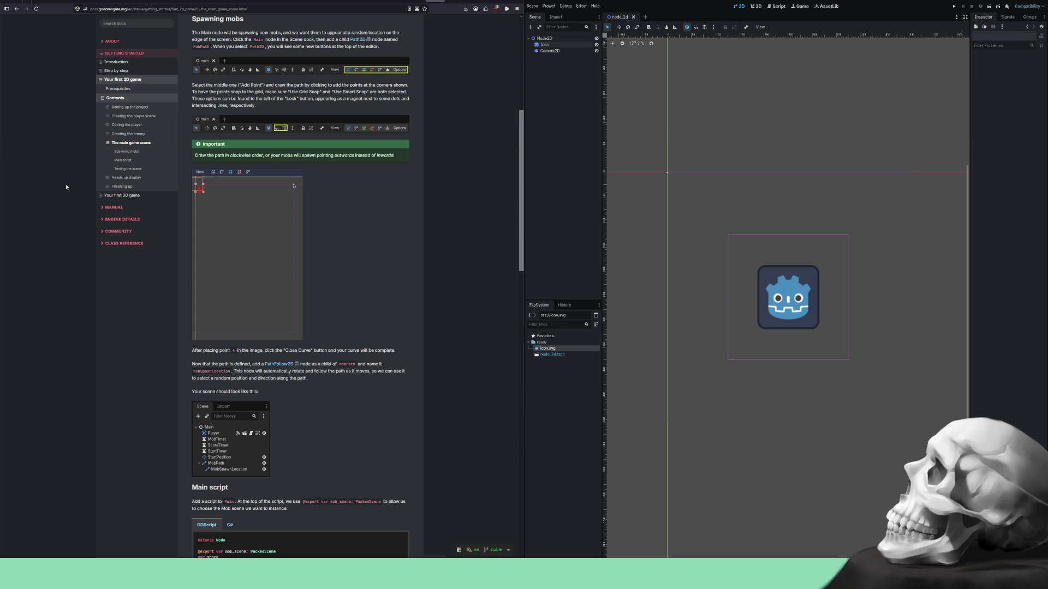
{"action": "scroll", "coordinate": [66, 188], "scroll_direction": "down", "scroll_amount": 15}
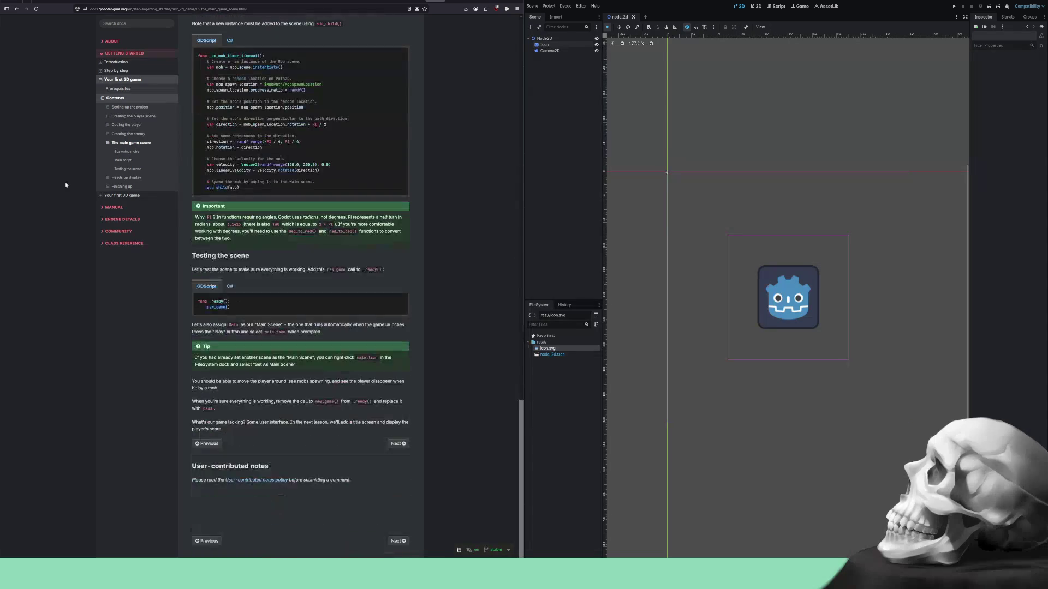
Collapse the 2D tutorial's contents and look at the Your first 3D game page.
{"action": "left_click", "coordinate": [108, 144]}
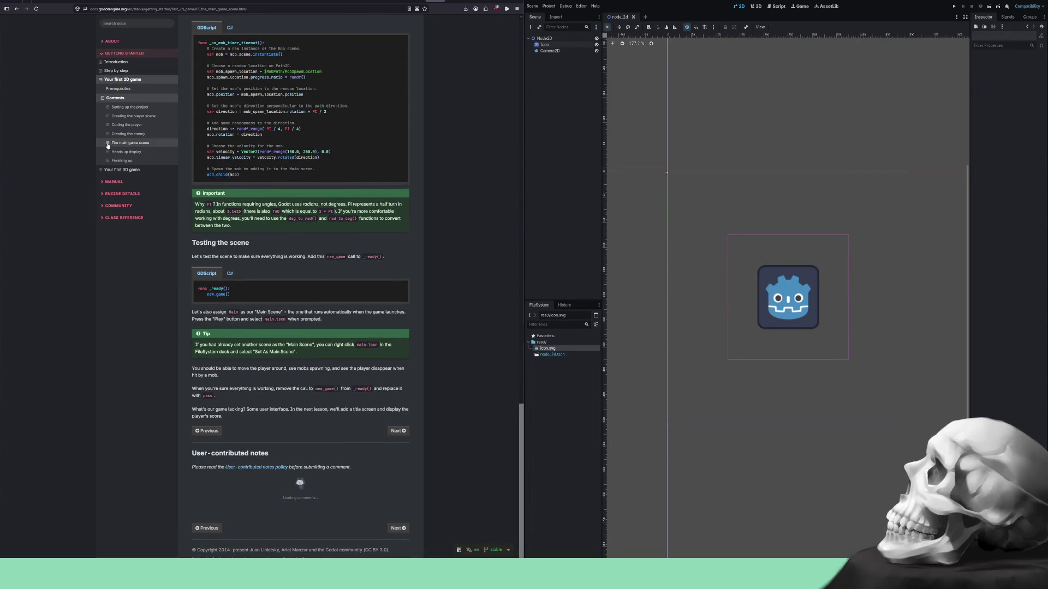
{"action": "left_click", "coordinate": [103, 97]}
{"action": "left_click", "coordinate": [120, 108]}
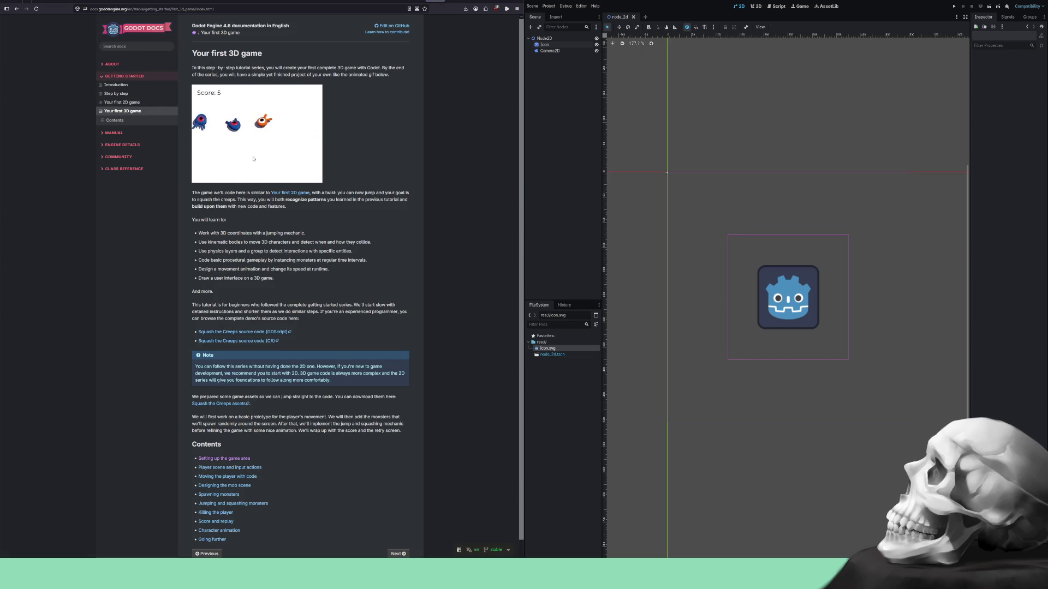
{"action": "scroll", "coordinate": [253, 159], "scroll_direction": "down", "scroll_amount": 1}
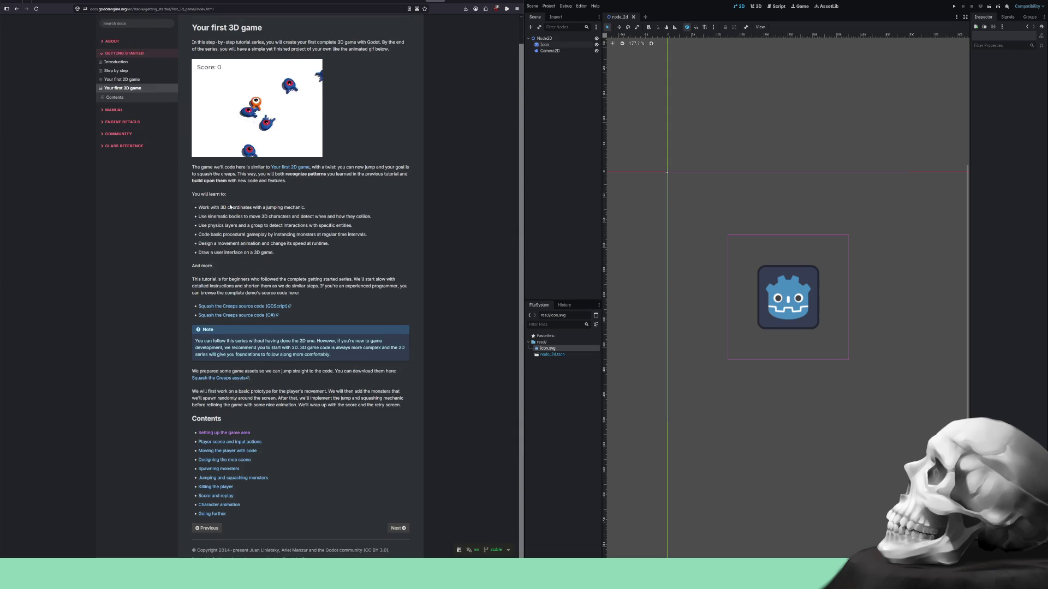
{"action": "scroll", "coordinate": [253, 158], "scroll_direction": "up", "scroll_amount": 1}
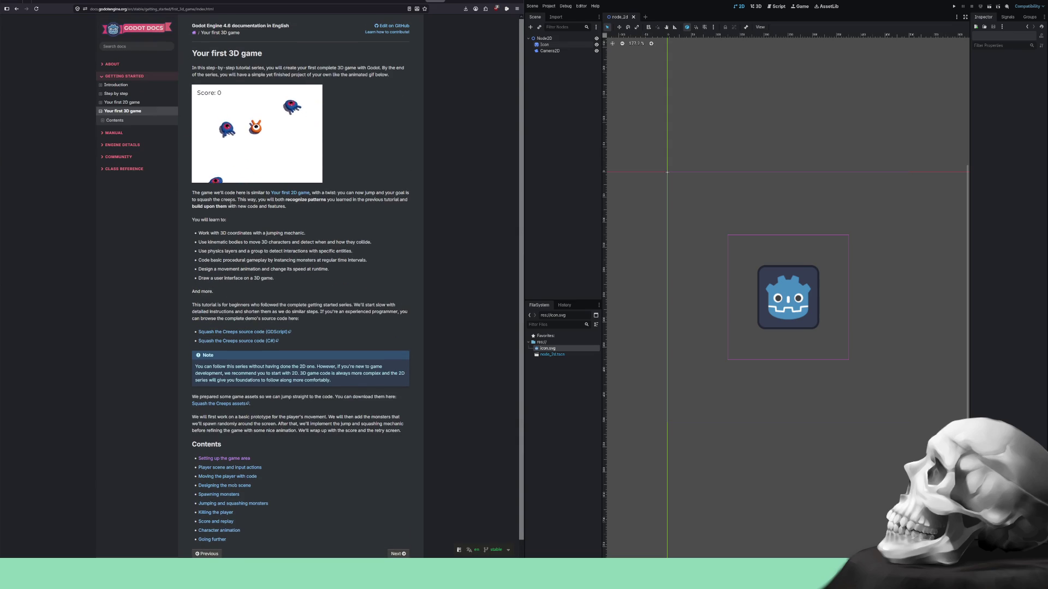
Expand MANUAL, open the Shaders section, and open Introduction to shaders in a new tab.
{"action": "left_click", "coordinate": [108, 134]}
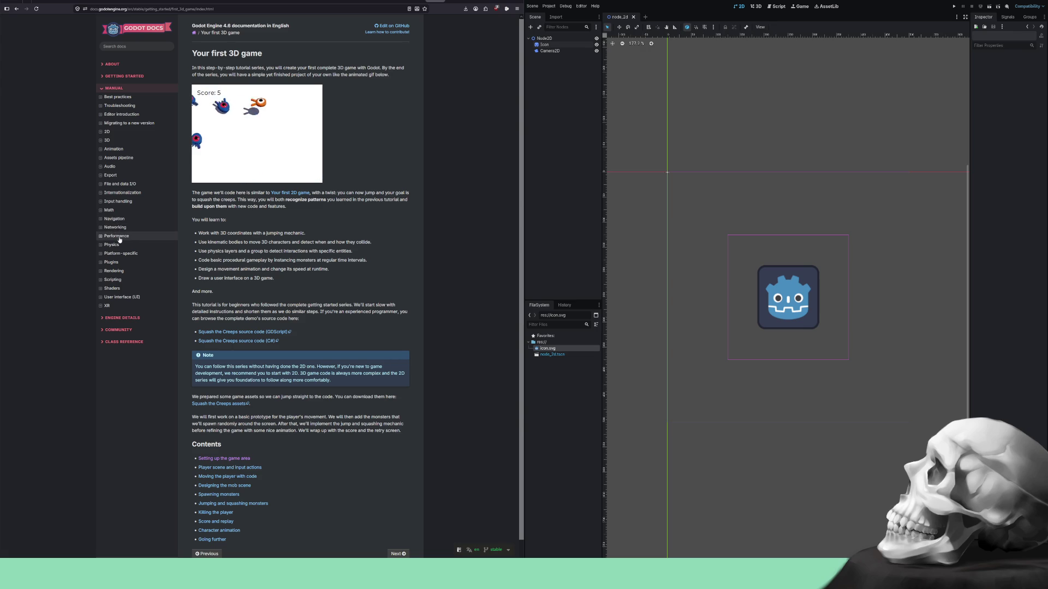
{"action": "left_click", "coordinate": [121, 287]}
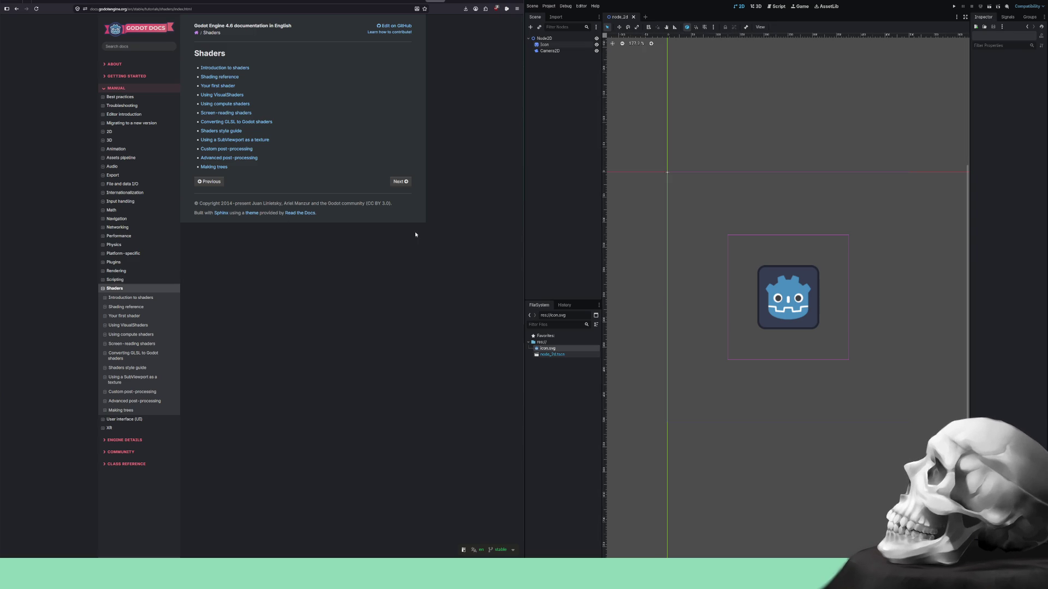
{"action": "right_click", "coordinate": [237, 70]}
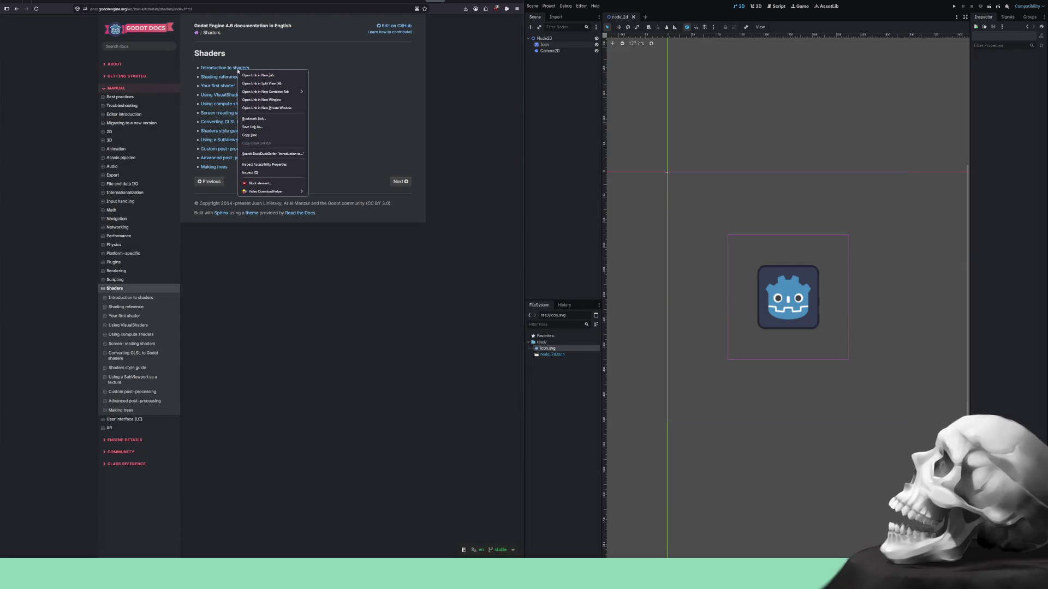
{"action": "left_click", "coordinate": [255, 76]}
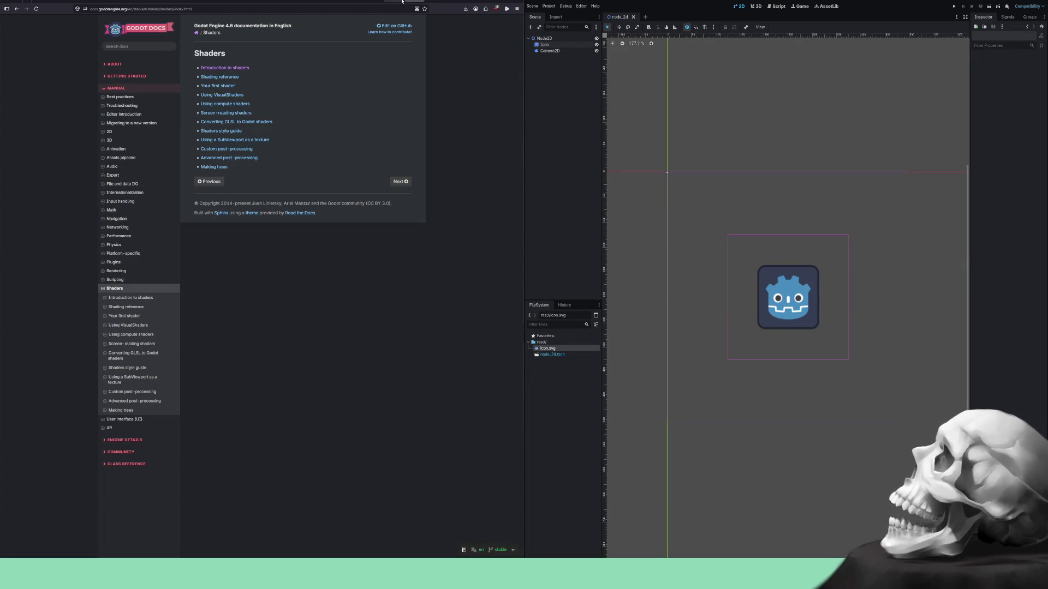
Read the shader types on the Introduction to shaders page, then close the docs browser.
{"action": "left_click", "coordinate": [432, 1]}
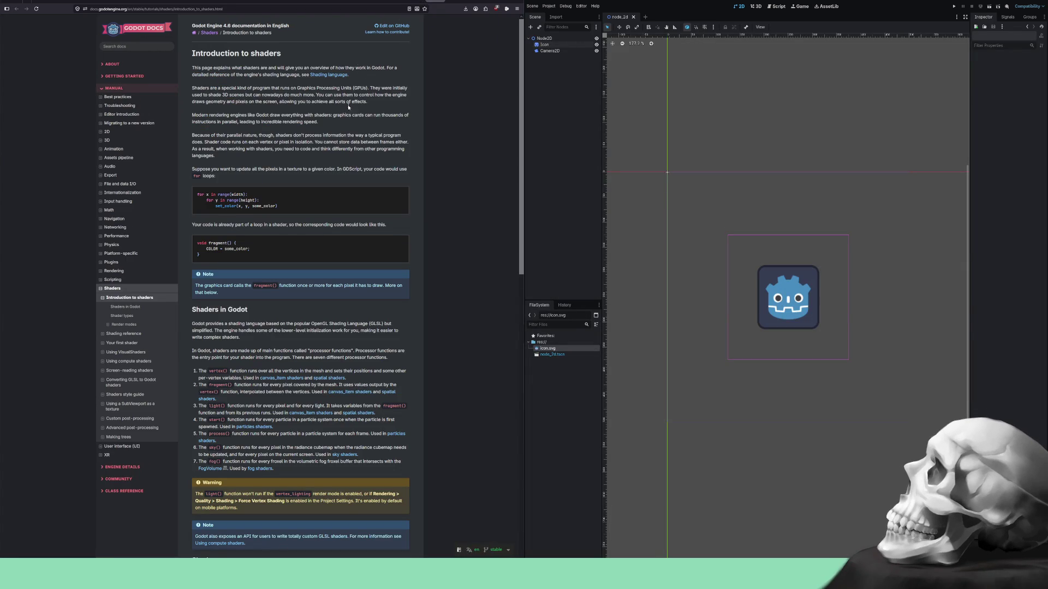
{"action": "scroll", "coordinate": [362, 142], "scroll_direction": "down", "scroll_amount": 1}
{"action": "scroll", "coordinate": [360, 139], "scroll_direction": "down", "scroll_amount": 10}
{"action": "scroll", "coordinate": [354, 132], "scroll_direction": "down", "scroll_amount": 2}
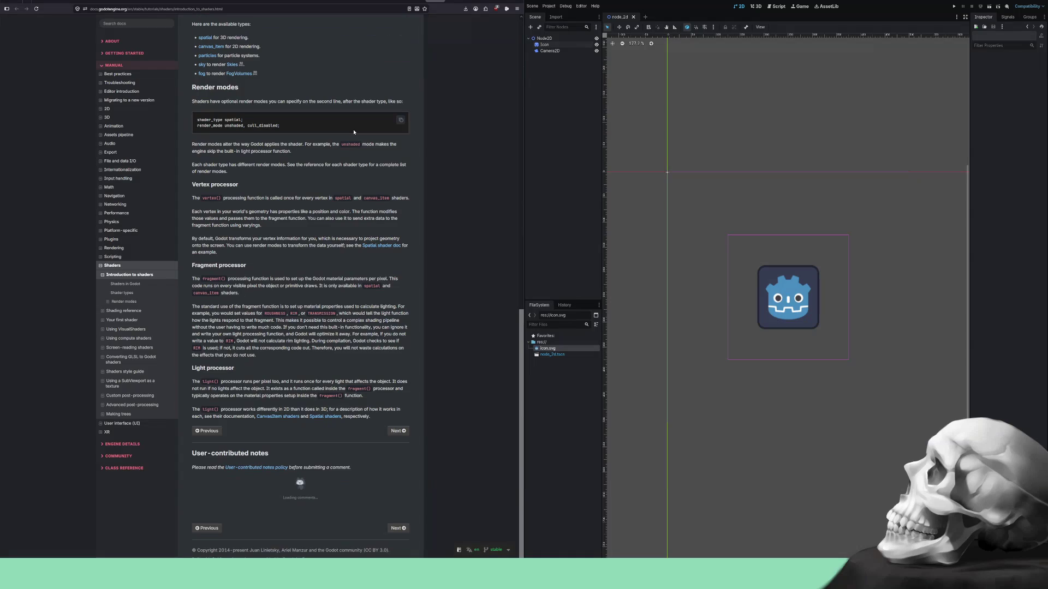
{"action": "scroll", "coordinate": [352, 129], "scroll_direction": "up", "scroll_amount": 3}
{"action": "scroll", "coordinate": [353, 132], "scroll_direction": "up", "scroll_amount": 3}
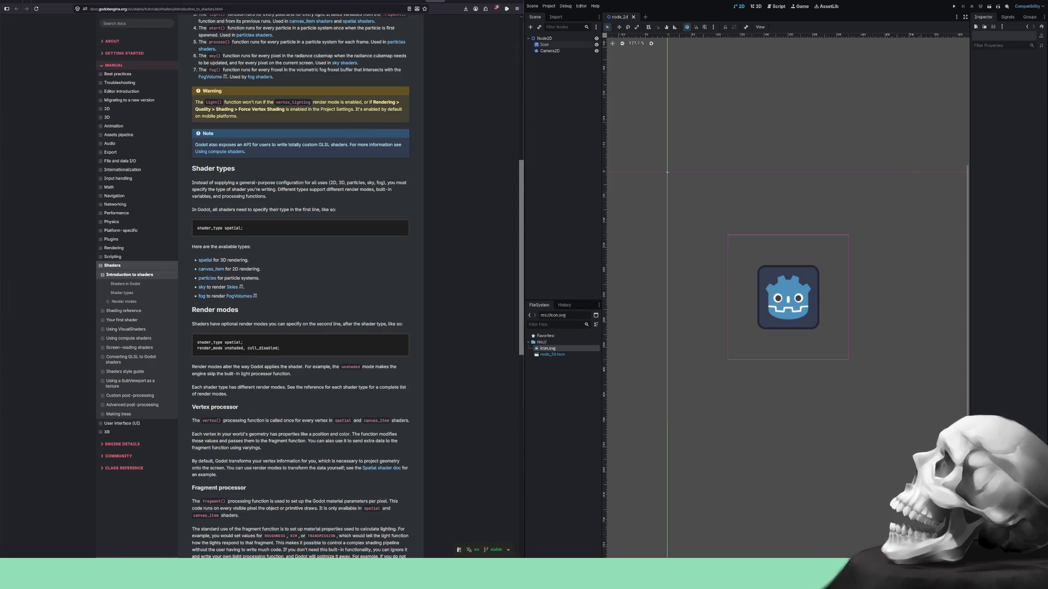
{"action": "key", "text": "alt+F4"}
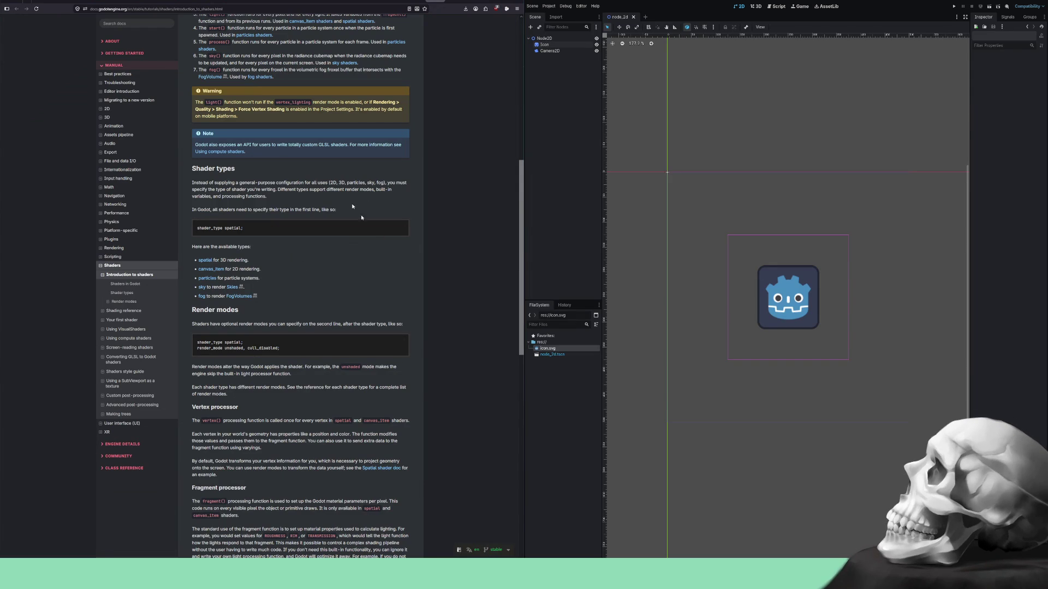
{"action": "key", "text": "alt+F4"}
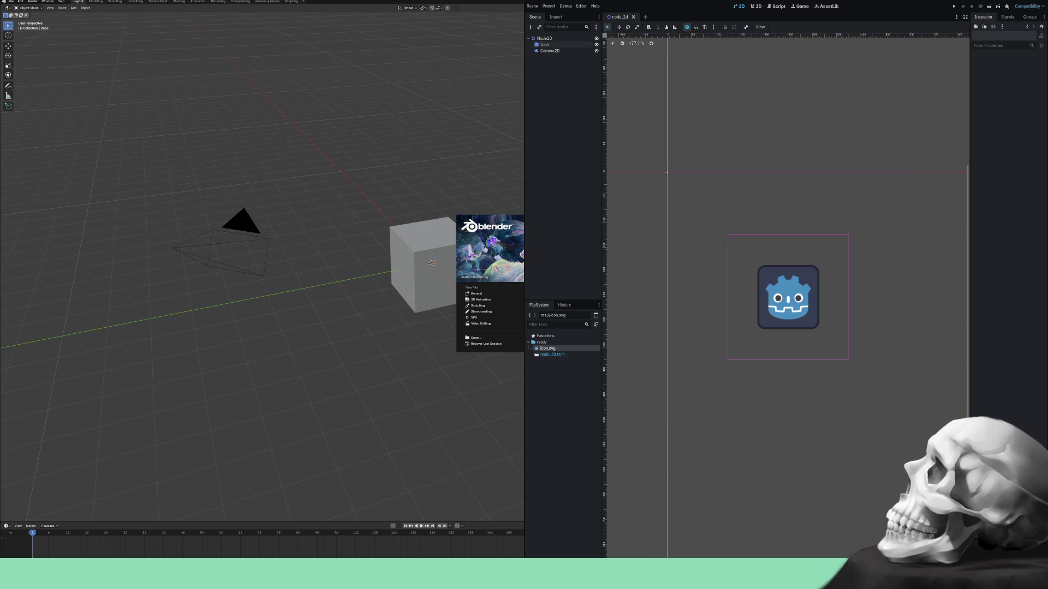
Dismiss Blender's splash screen and delete the default camera and cube.
{"action": "left_click", "coordinate": [499, 411]}
{"action": "mouse_move", "coordinate": [522, 433]}
{"action": "left_mouse_down"}
{"action": "mouse_move", "coordinate": [134, 75]}
{"action": "mouse_move", "coordinate": [111, 41]}
{"action": "left_mouse_up"}
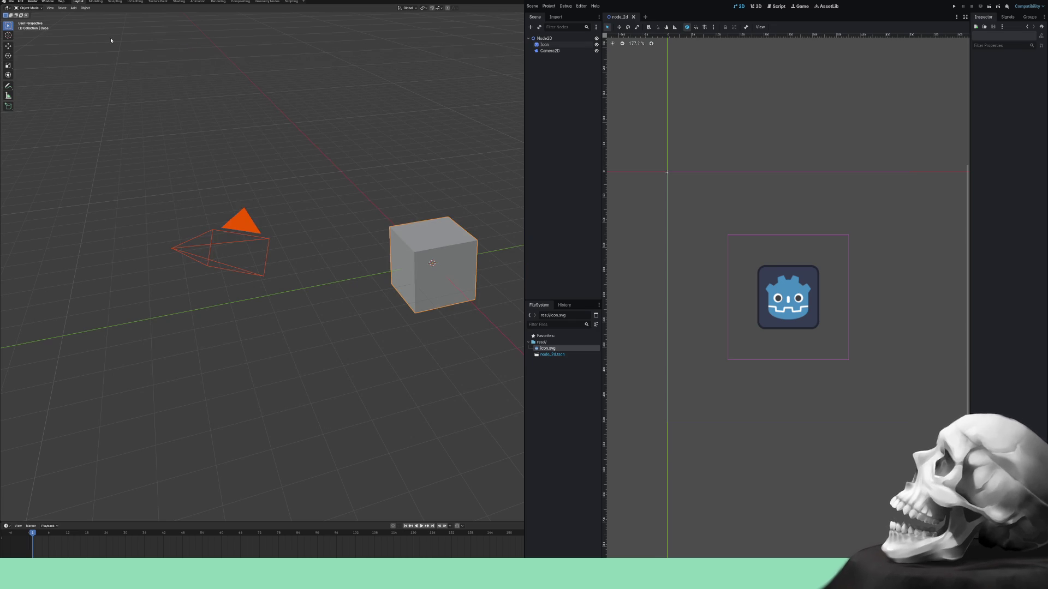
{"action": "key", "text": "Delete"}
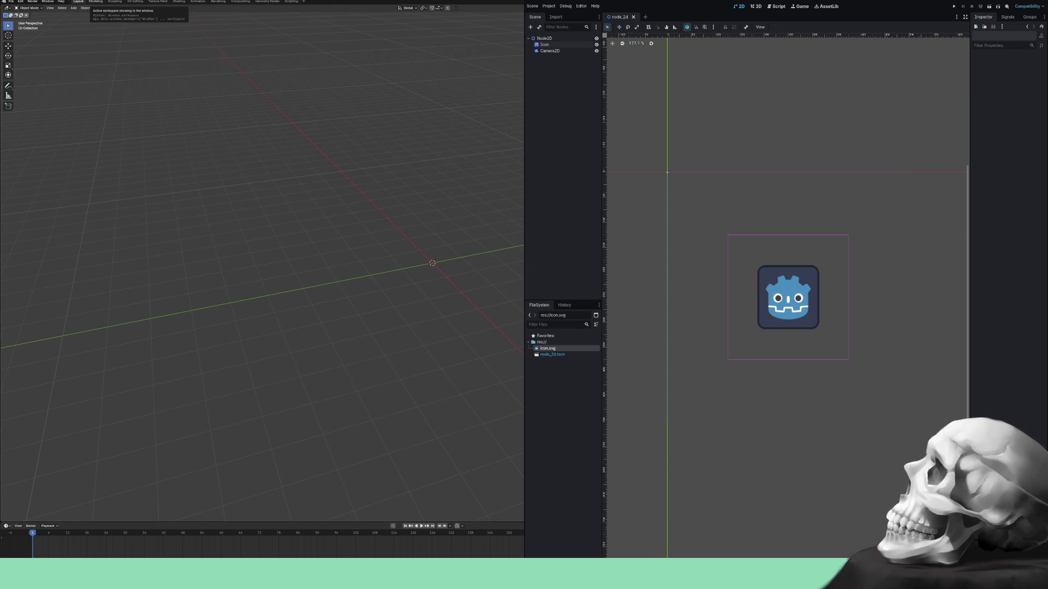
Restore Blender's full layout and enlarge the timeline area to about half the window height.
{"action": "key", "text": "F11"}
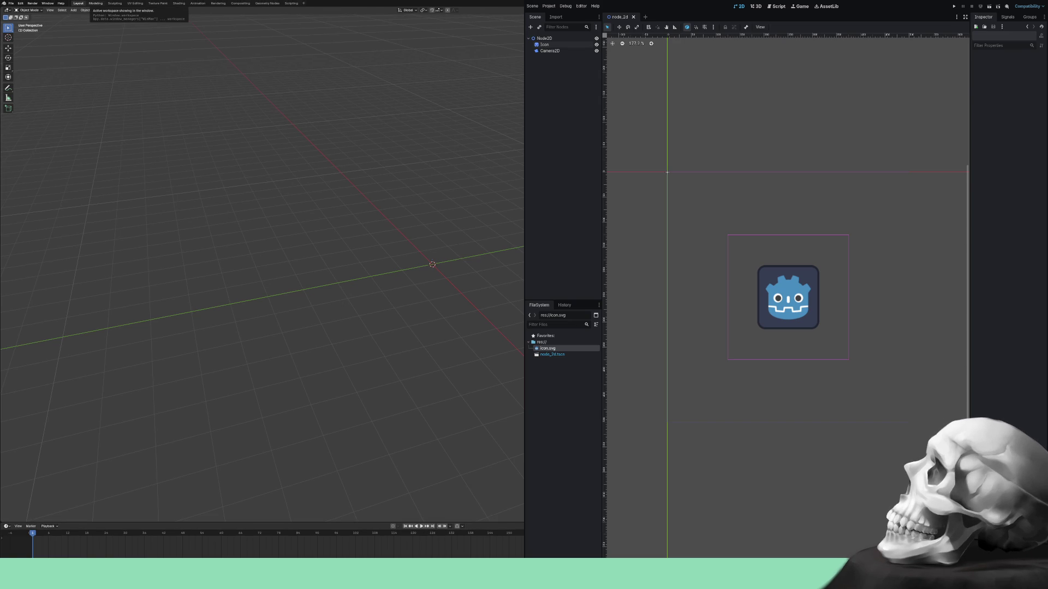
{"action": "key", "text": "ctrl+alt+space"}
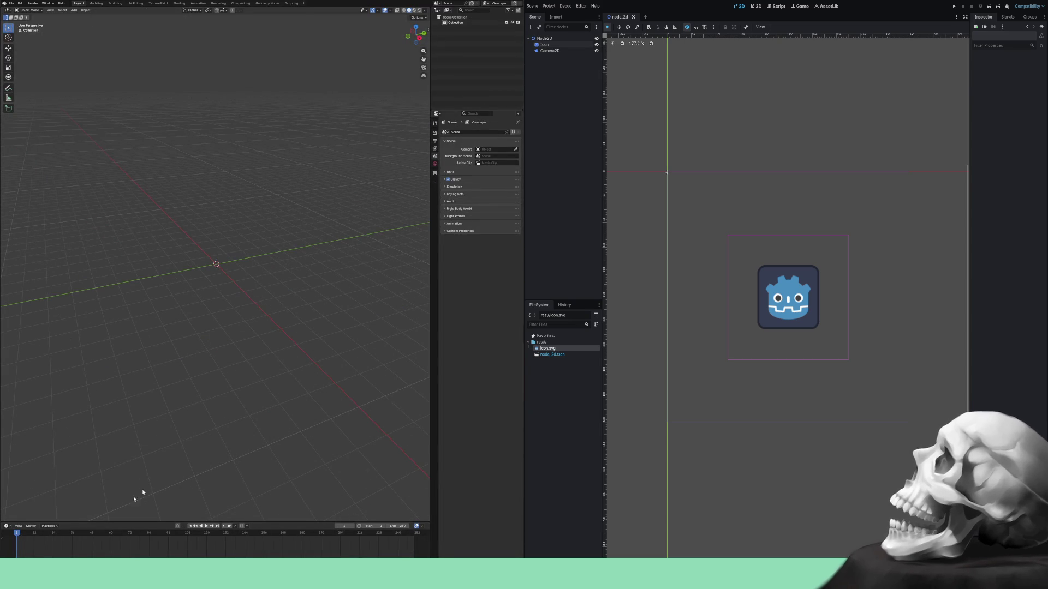
{"action": "left_click_drag", "start_coordinate": [98, 519], "coordinate": [101, 283]}
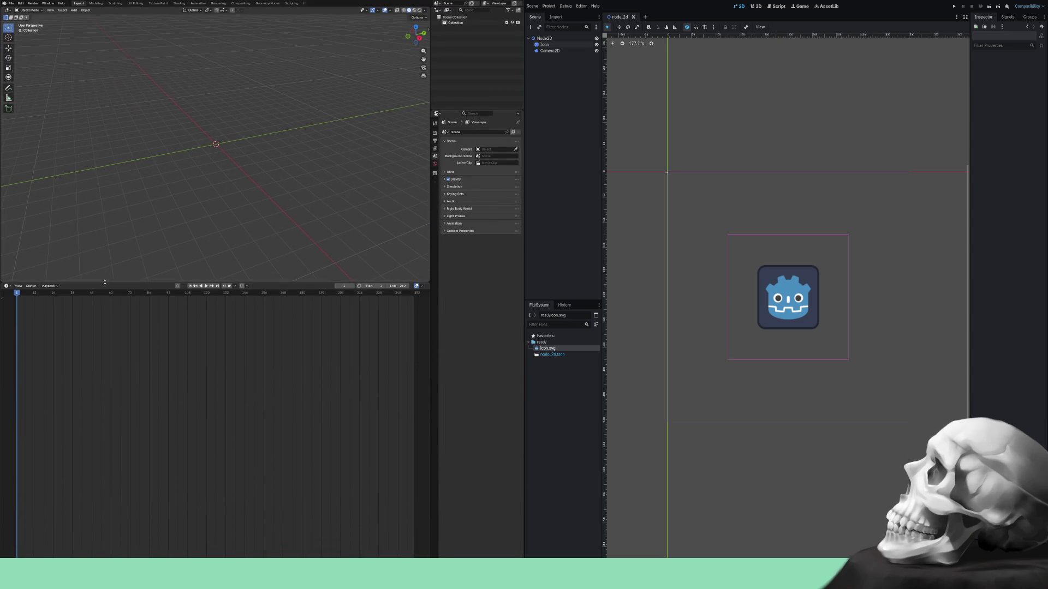
{"action": "left_click", "coordinate": [8, 286]}
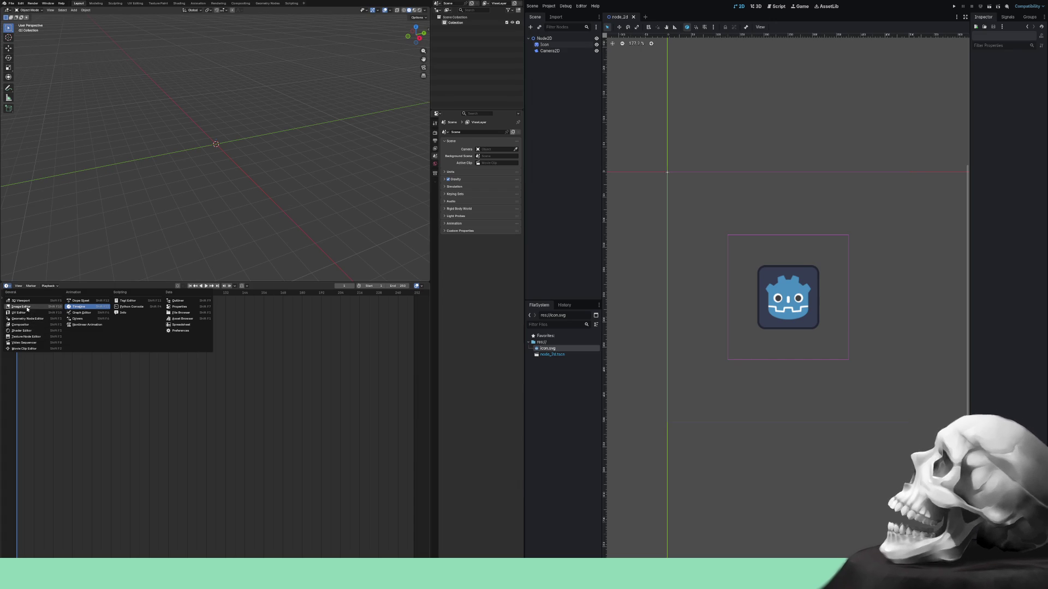
Switch the timeline to an Image Editor and generate a new Untitled image with the UV Grid pattern.
{"action": "left_click", "coordinate": [28, 309]}
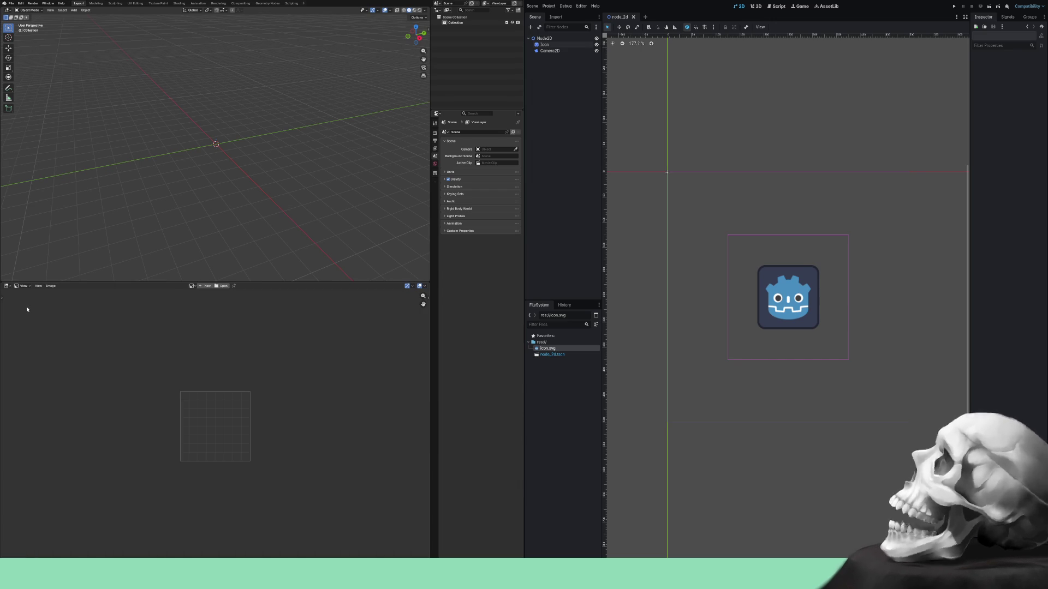
{"action": "left_click", "coordinate": [206, 286]}
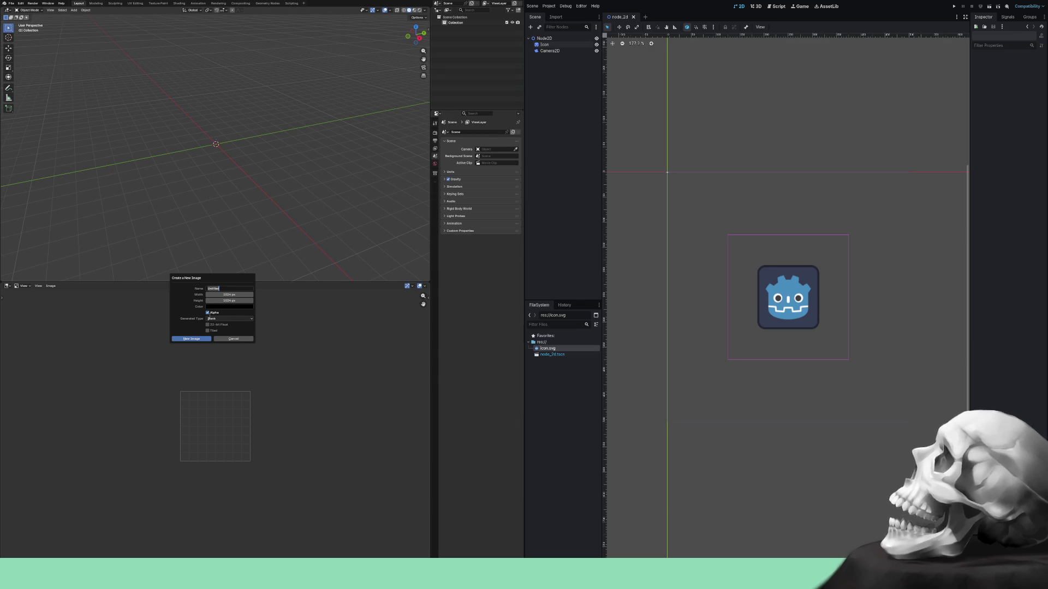
{"action": "left_click", "coordinate": [227, 319]}
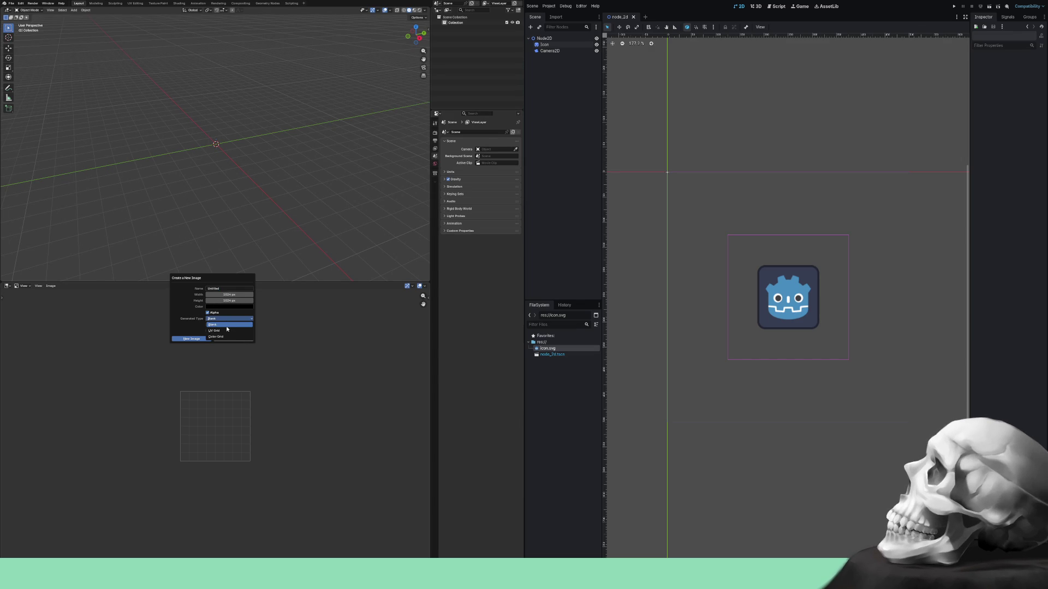
{"action": "left_click", "coordinate": [215, 330]}
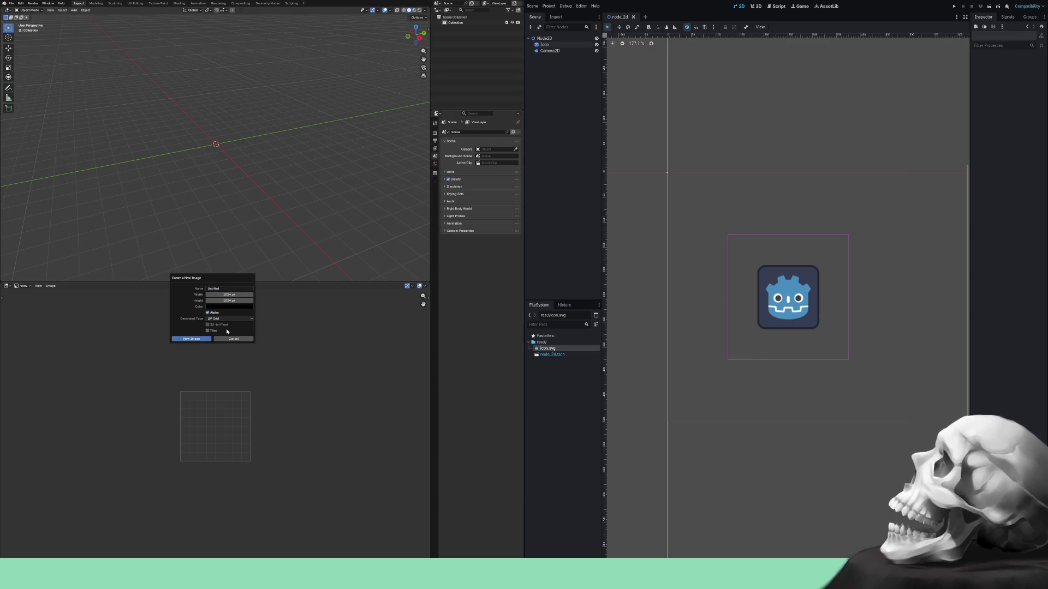
{"action": "left_click", "coordinate": [200, 339]}
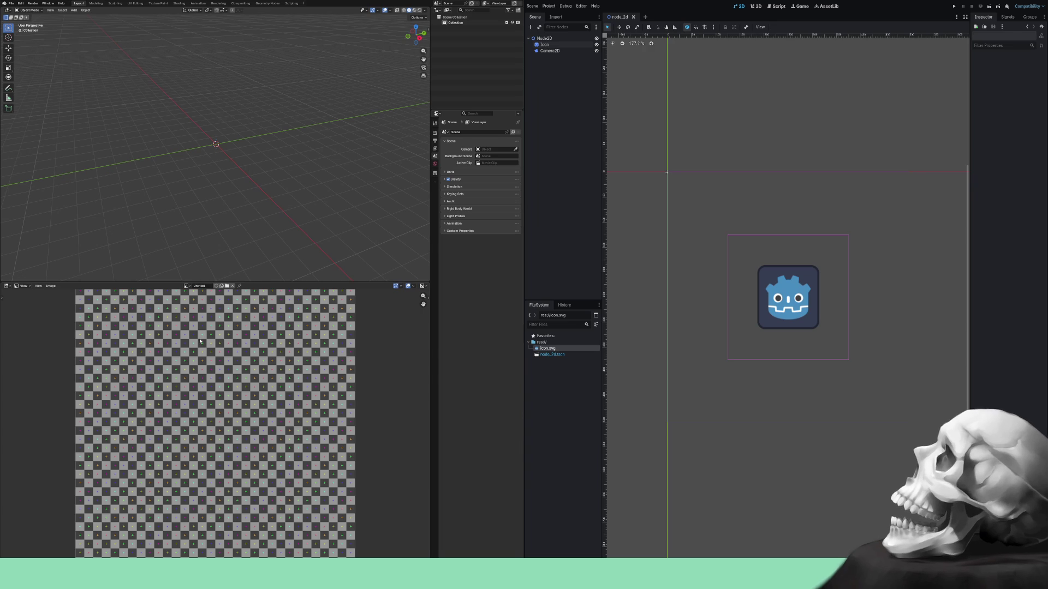
{"action": "left_click", "coordinate": [186, 286]}
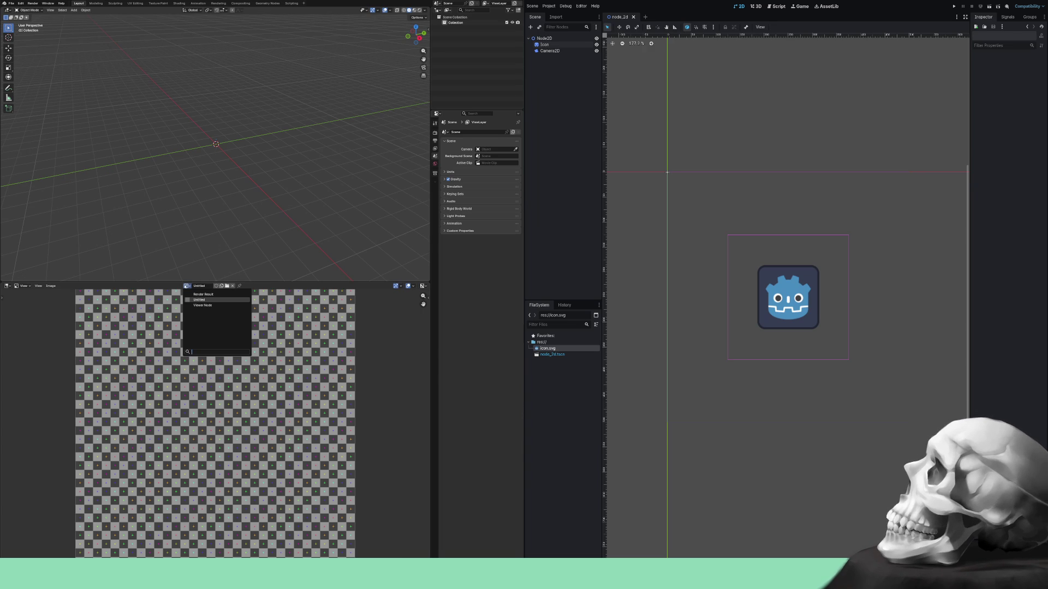
{"action": "left_click", "coordinate": [185, 287]}
{"action": "scroll", "coordinate": [180, 309], "scroll_direction": "down", "scroll_amount": 1}
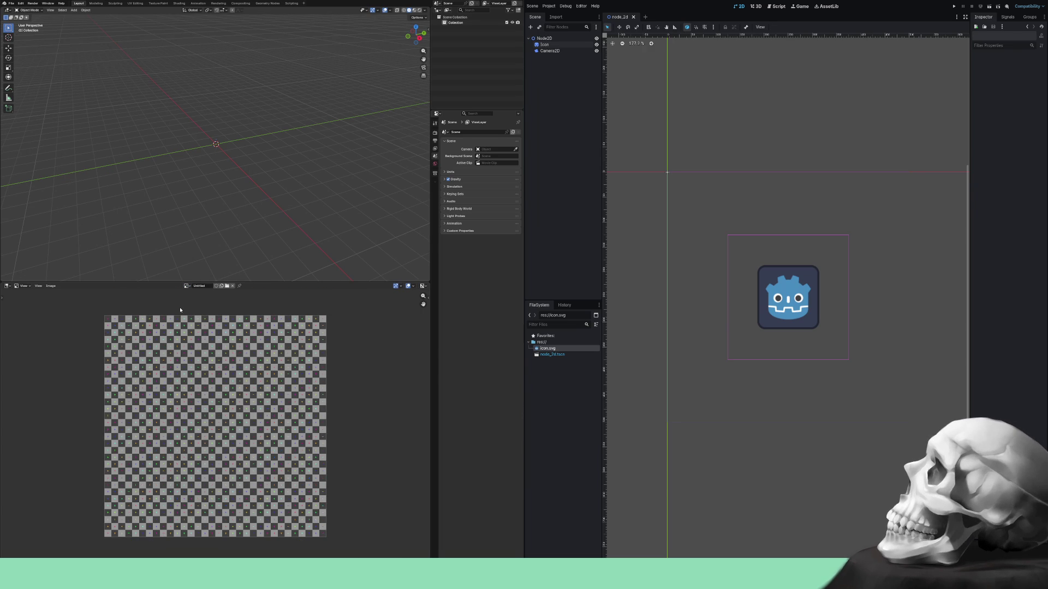
Save the grid as uv_grid.png in the project's Textures folder and refresh Godot's FileSystem.
{"action": "left_click", "coordinate": [49, 286]}
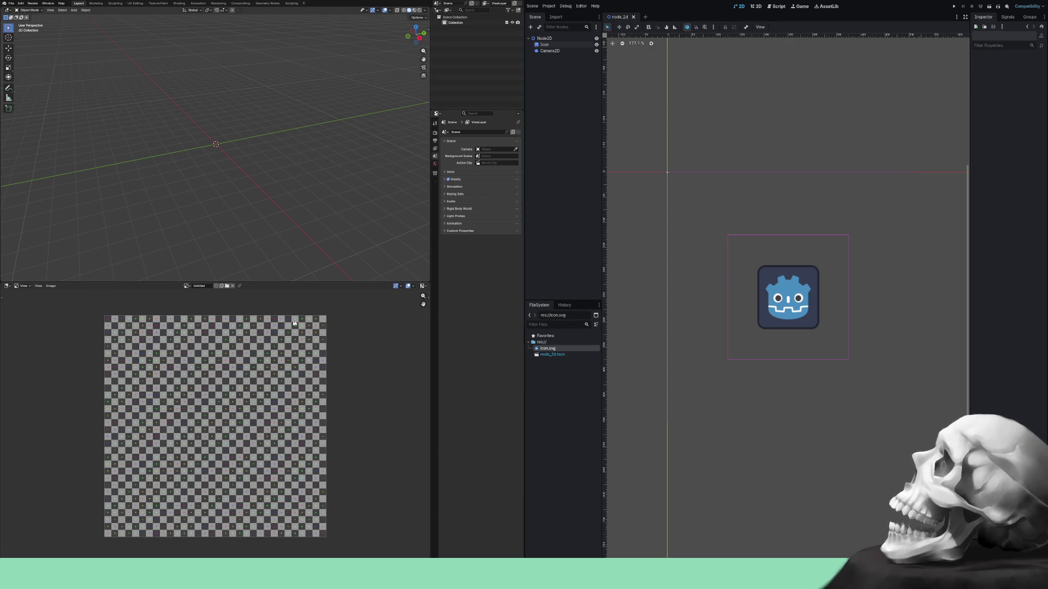
{"action": "left_click", "coordinate": [185, 286]}
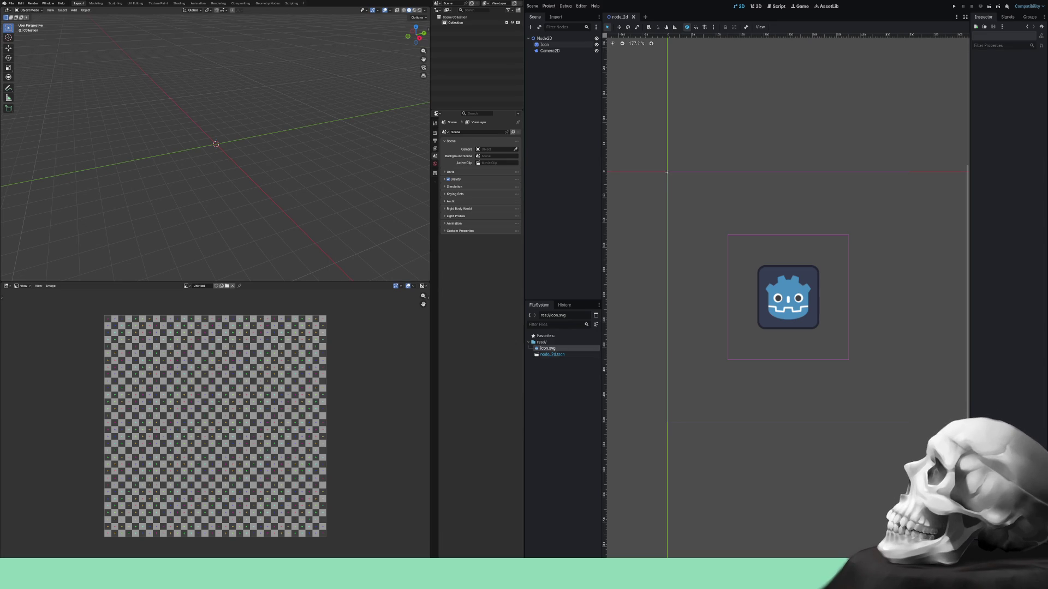
{"action": "left_click", "coordinate": [580, 392]}
{"action": "left_click", "coordinate": [531, 348]}
Select uv_grid.png in Godot's FileSystem, then clear the UV grid from Blender's image editor.
{"action": "left_click", "coordinate": [551, 355]}
{"action": "left_click", "coordinate": [549, 409]}
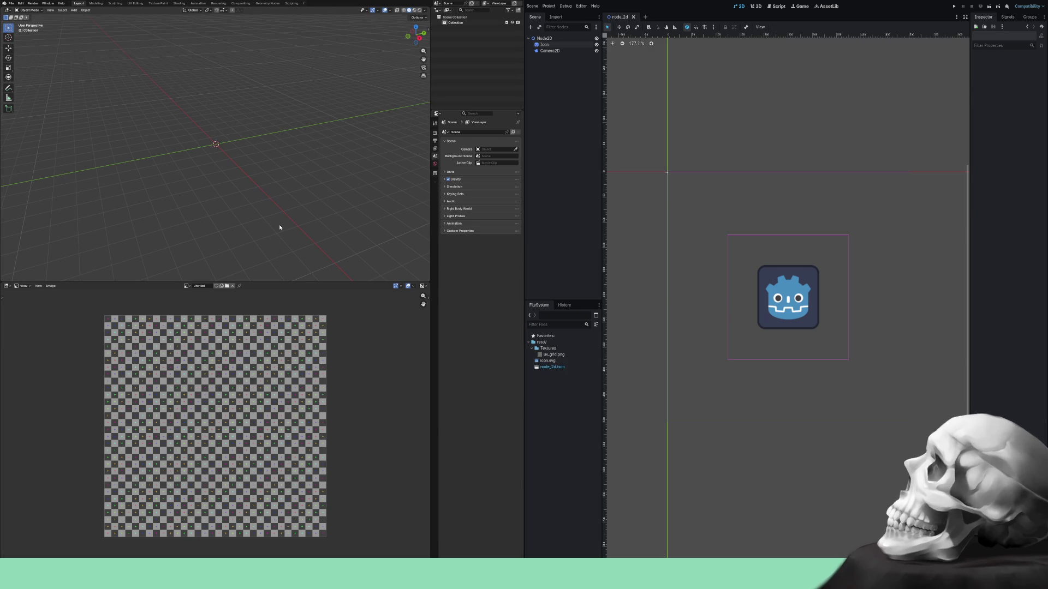
{"action": "key", "text": "ctrl+z"}
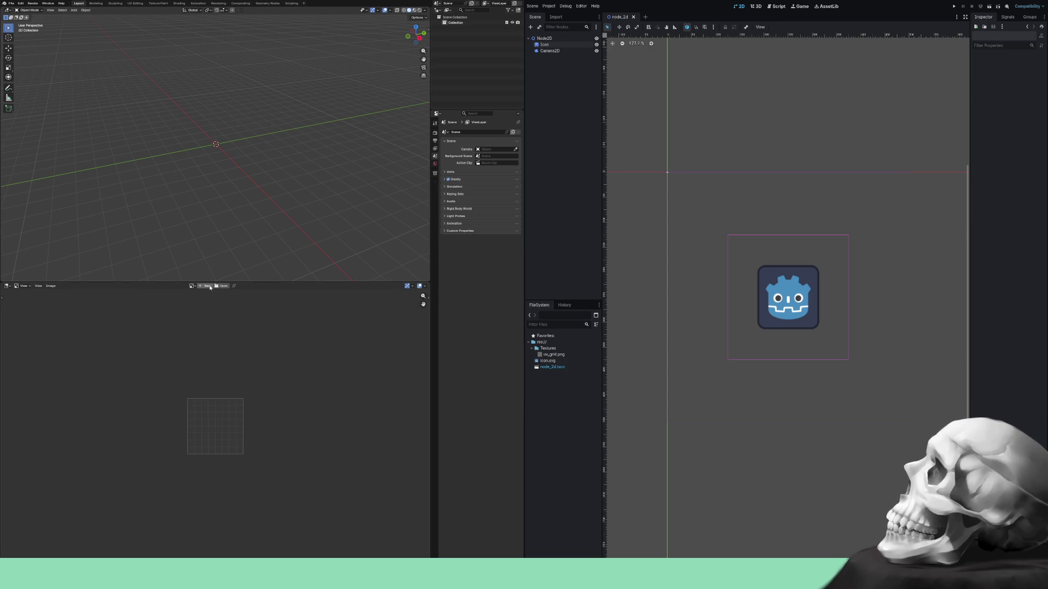
Generate a new Color Grid image and save it as color_grid.png in the Textures folder.
{"action": "left_click", "coordinate": [207, 286]}
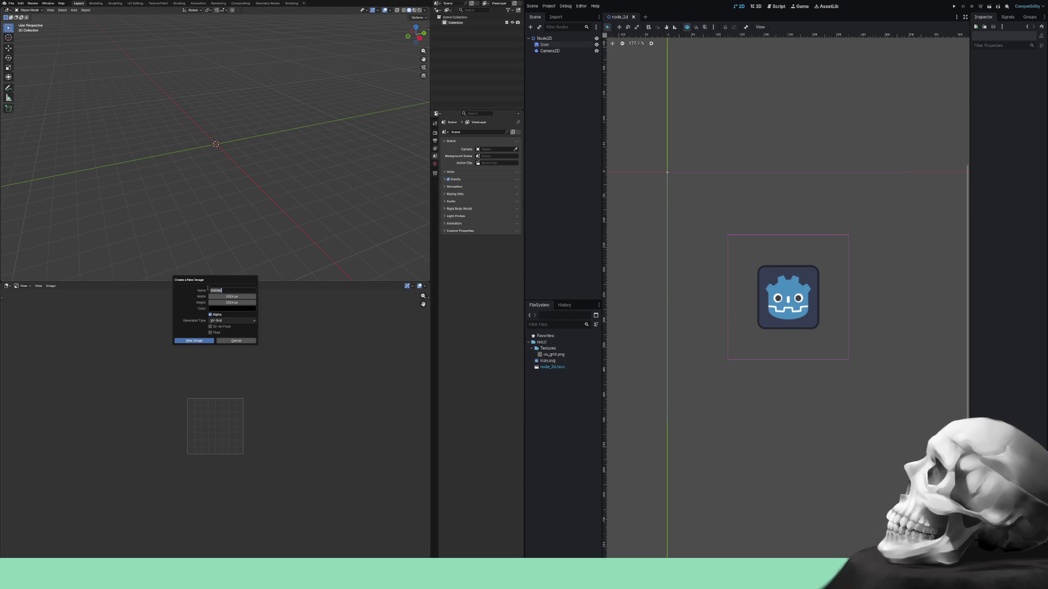
{"action": "left_click", "coordinate": [230, 321]}
{"action": "left_click", "coordinate": [233, 339]}
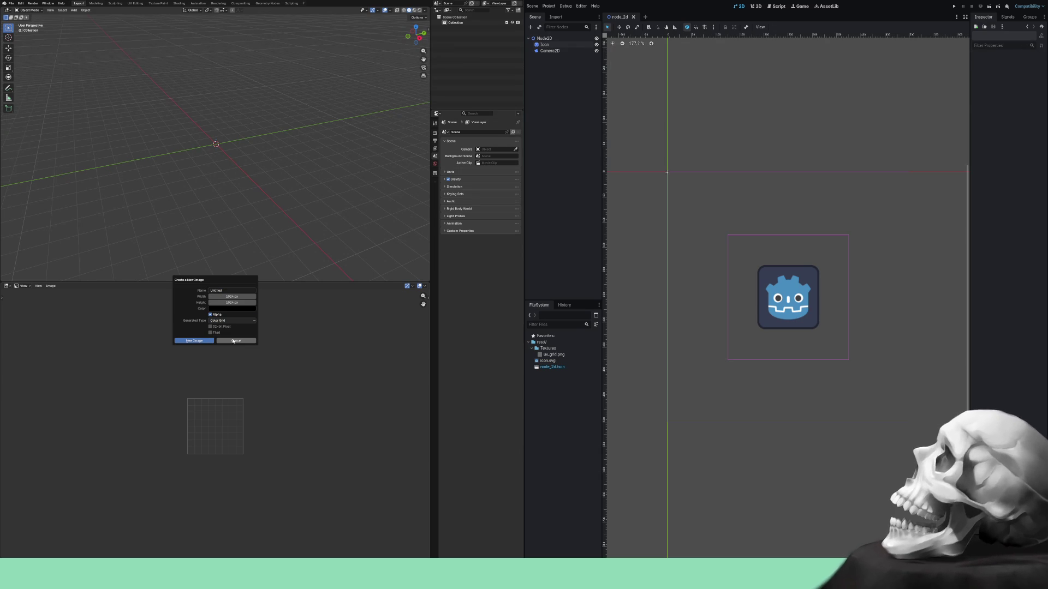
{"action": "left_click", "coordinate": [201, 342]}
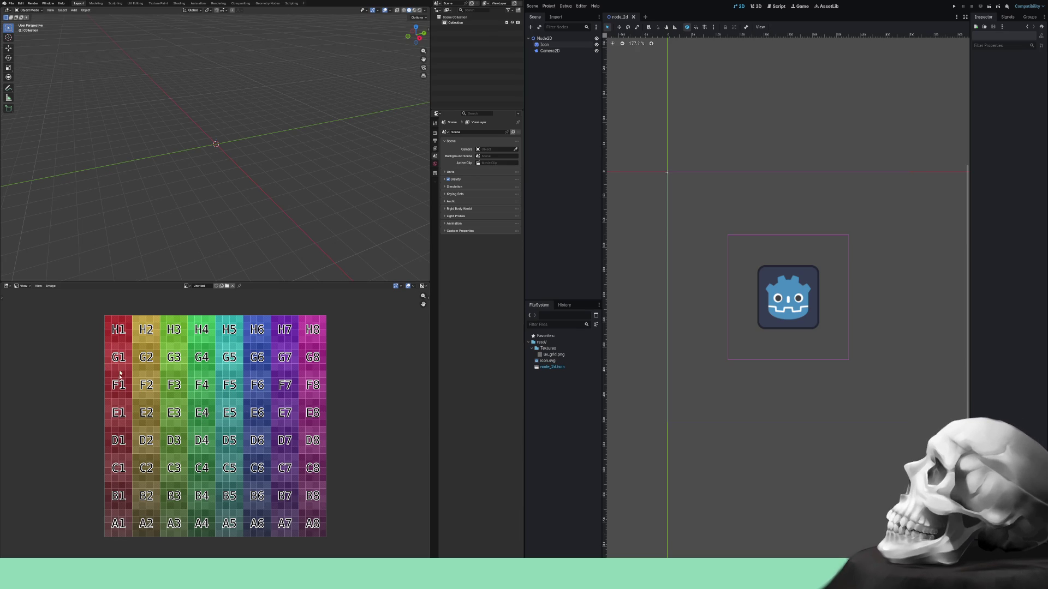
{"action": "left_click", "coordinate": [50, 286]}
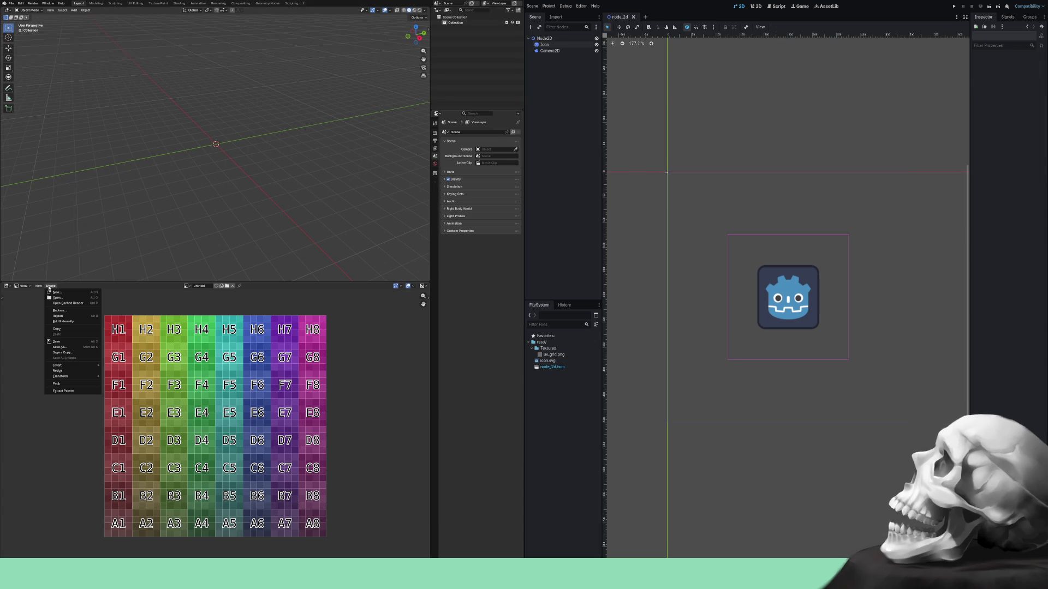
{"action": "left_click", "coordinate": [70, 349]}
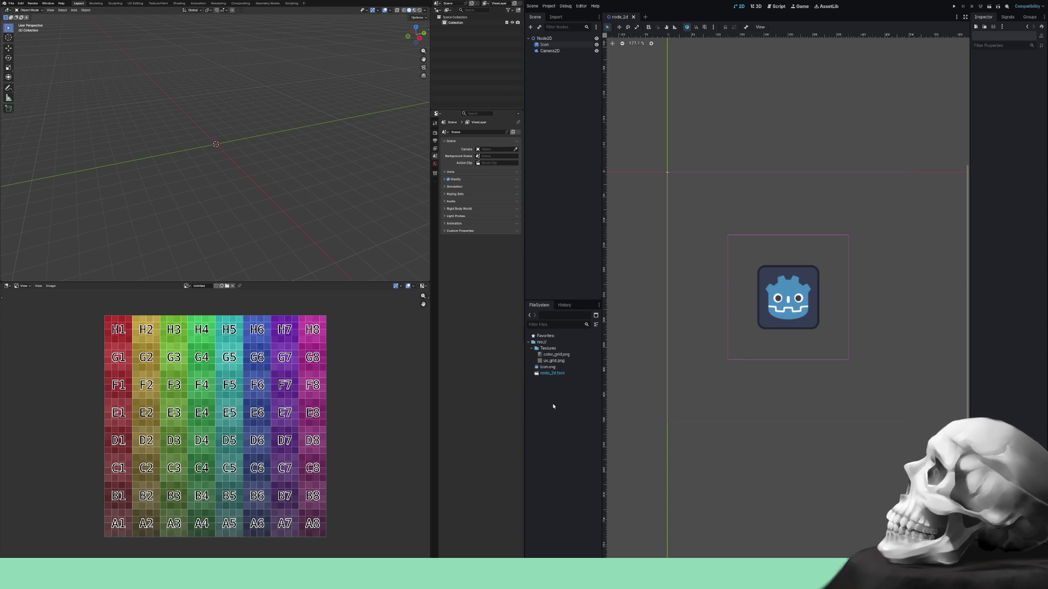
Create a Scene folder at the project root and move node_2d.tscn into it.
{"action": "left_click", "coordinate": [551, 361]}
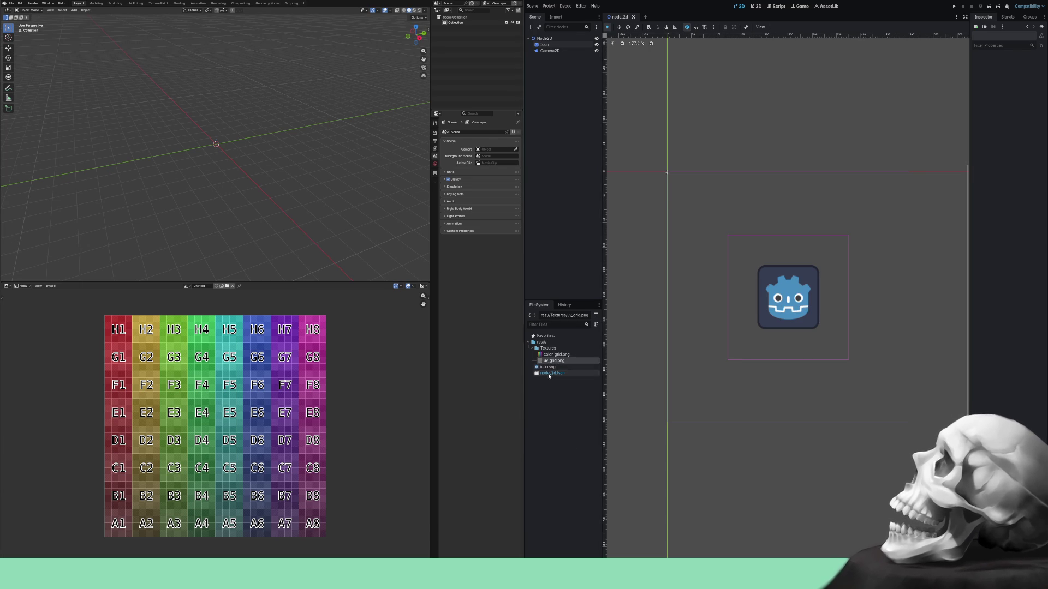
{"action": "key", "text": "Down"}
{"action": "key", "text": "Down"}
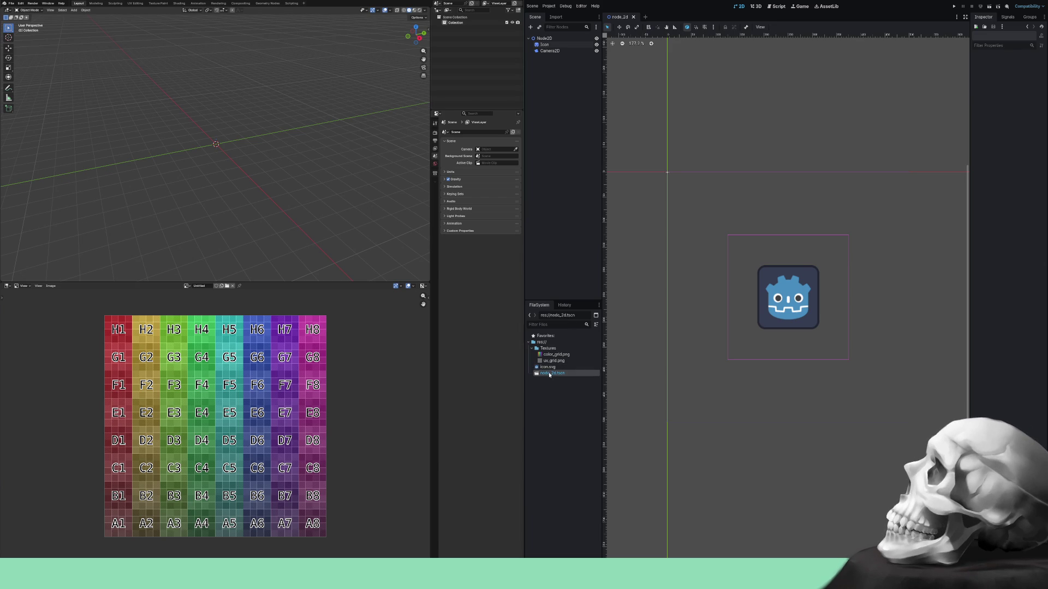
{"action": "left_click", "coordinate": [551, 342]}
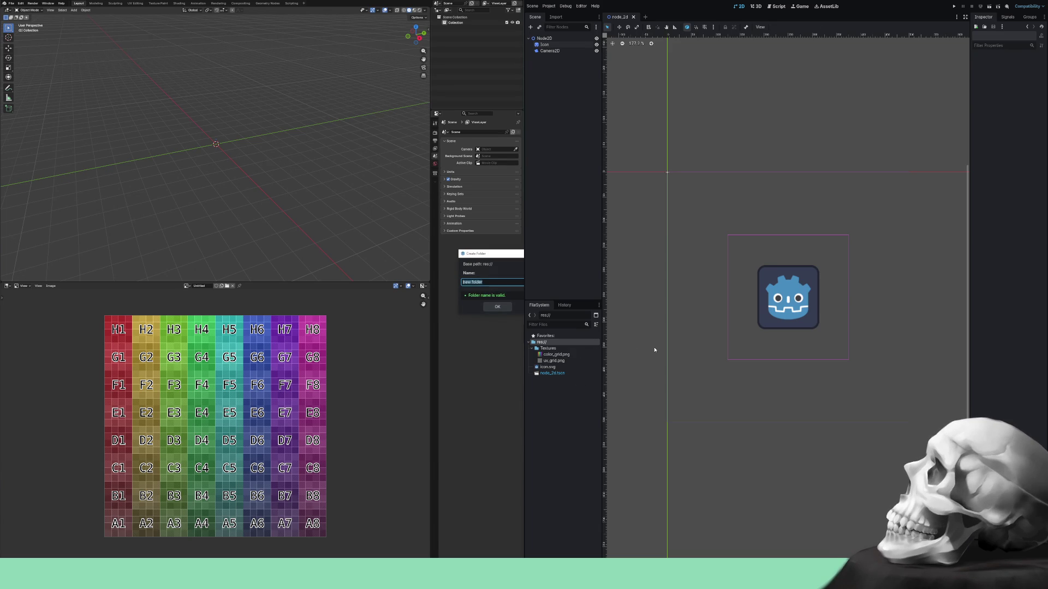
{"action": "type", "text": "Scene"}
{"action": "key", "text": "Return"}
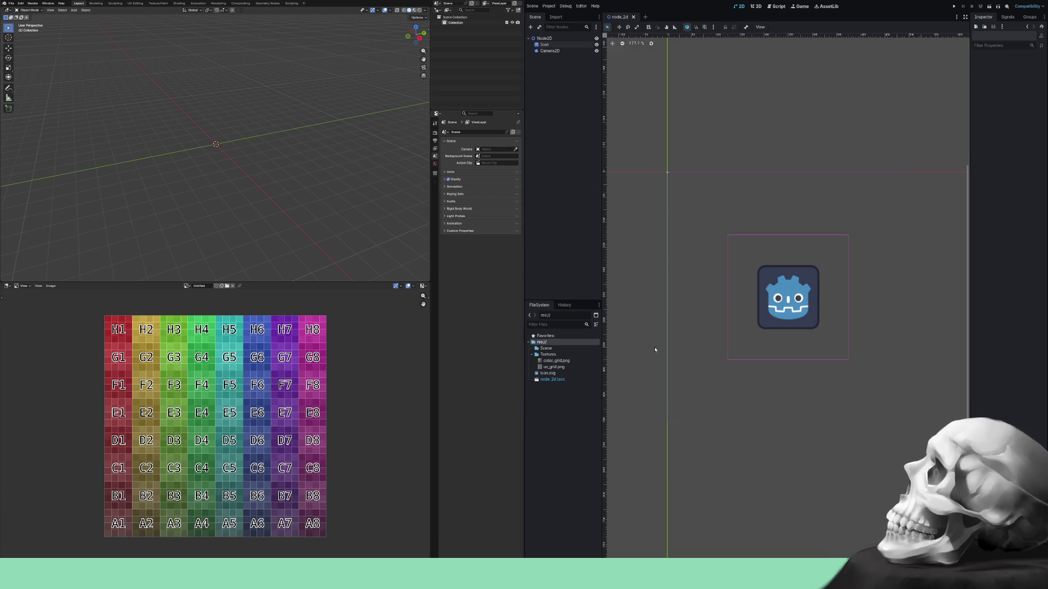
{"action": "left_click_drag", "start_coordinate": [554, 380], "coordinate": [546, 348]}
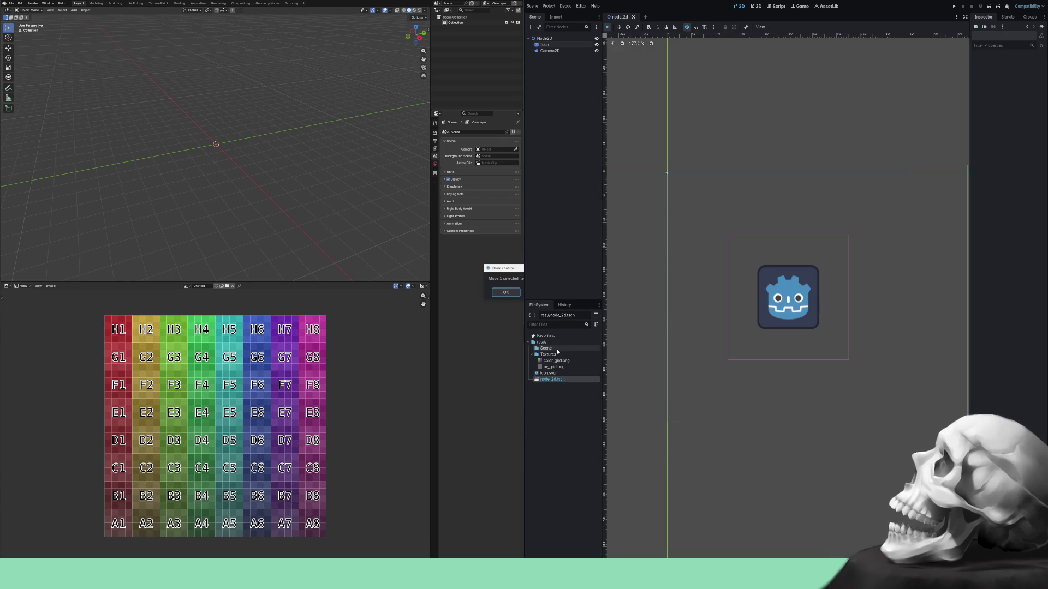
{"action": "left_click", "coordinate": [506, 294]}
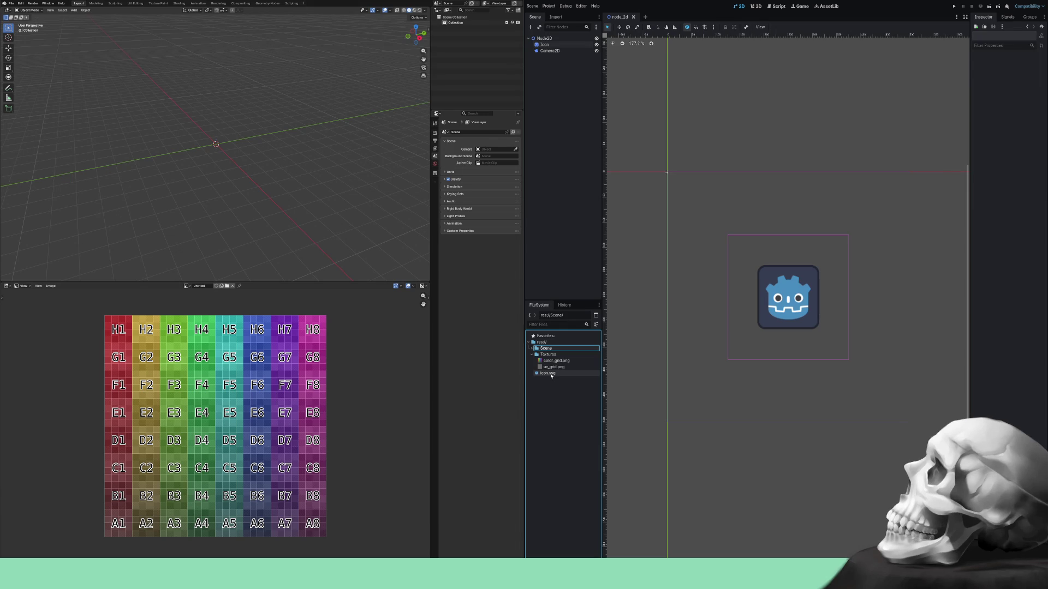
Move icon.svg into the Textures folder, then move it back to the project root.
{"action": "left_click", "coordinate": [548, 373]}
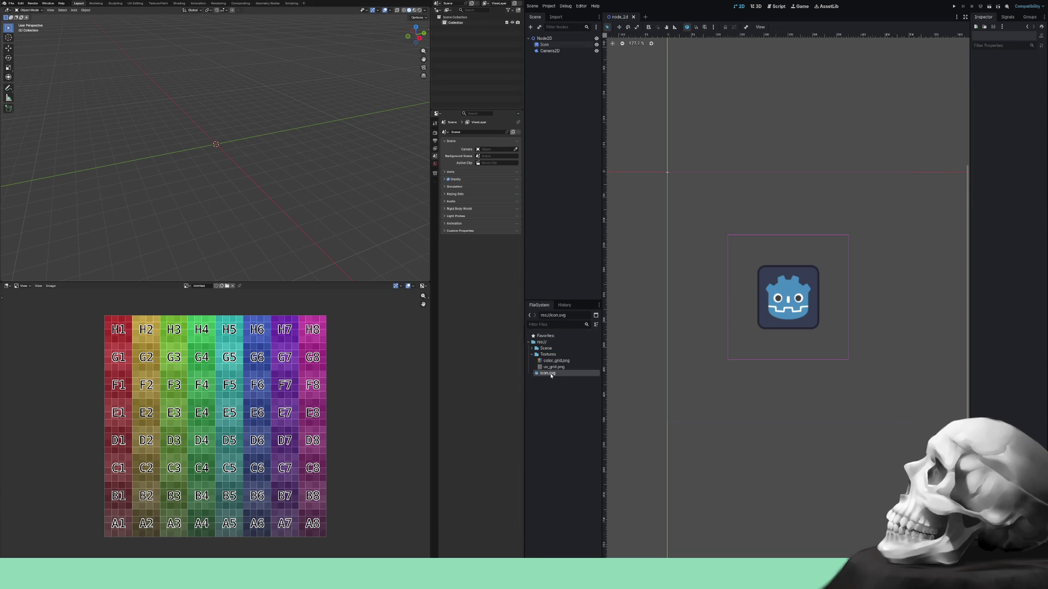
{"action": "left_click_drag", "start_coordinate": [551, 375], "coordinate": [555, 367]}
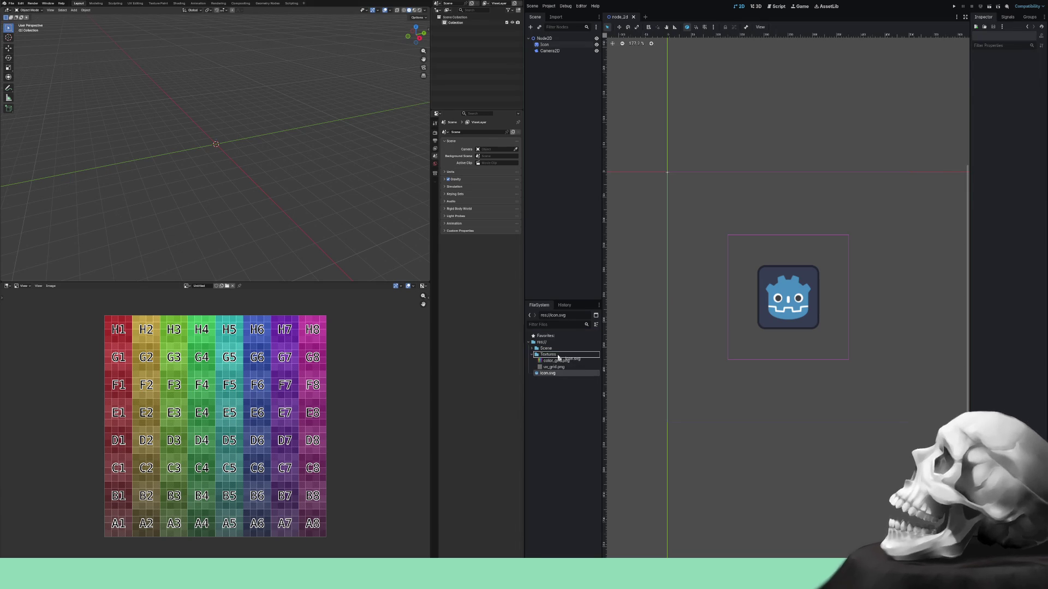
{"action": "left_click", "coordinate": [512, 294]}
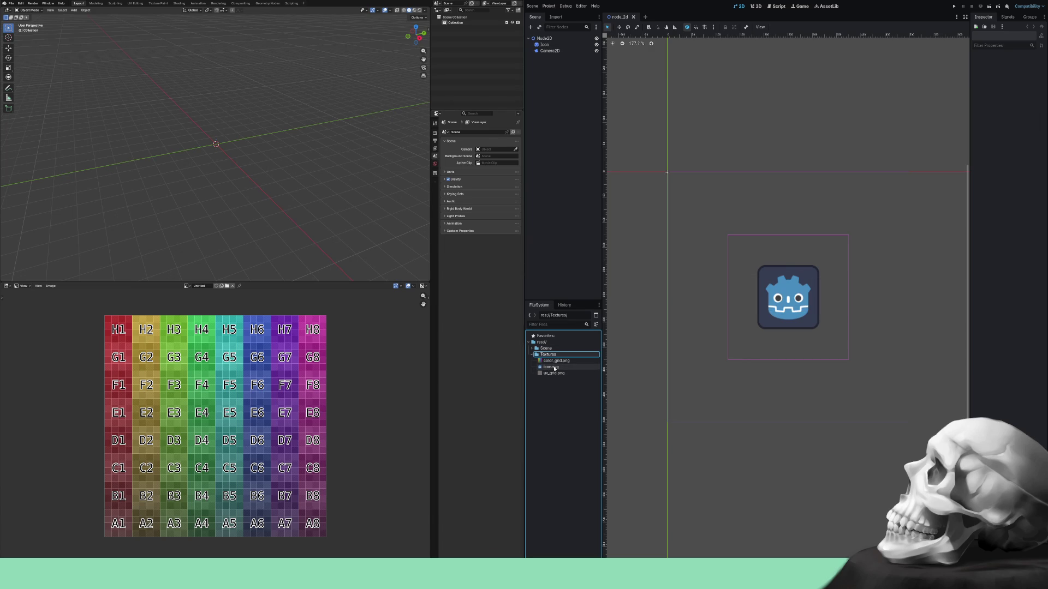
{"action": "left_click", "coordinate": [553, 367]}
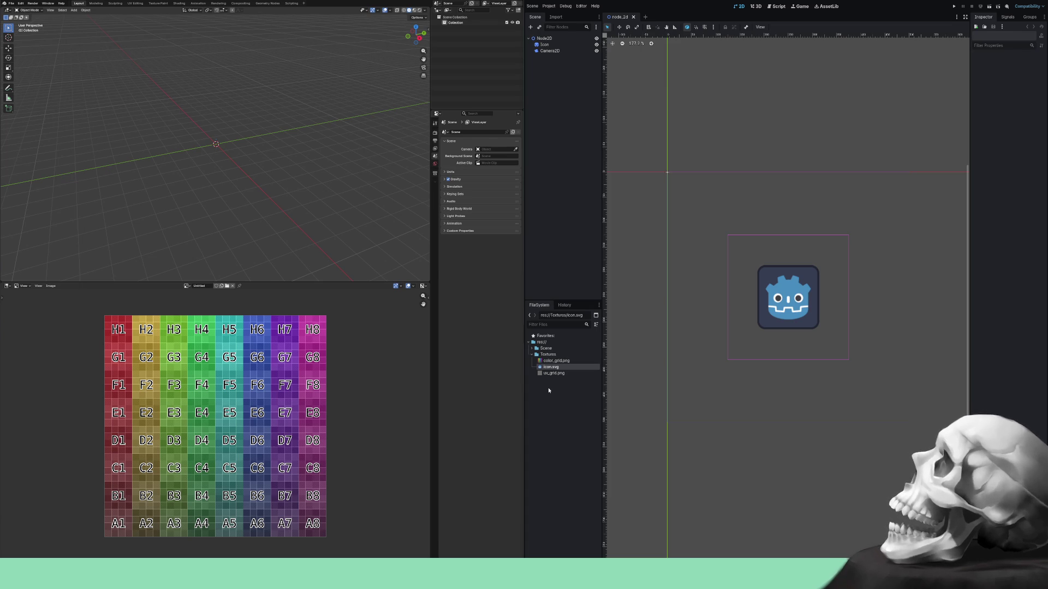
{"action": "left_click_drag", "start_coordinate": [551, 368], "coordinate": [542, 343]}
{"action": "left_click", "coordinate": [511, 293]}
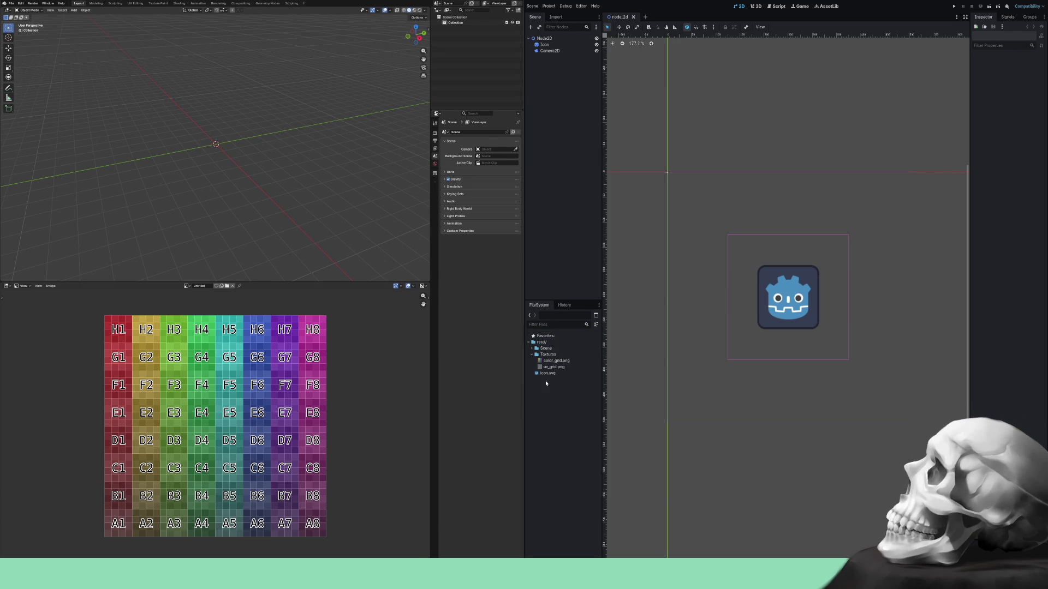
Collapse and re-expand Textures, then select the Icon node to show its Sprite2D properties.
{"action": "left_click", "coordinate": [532, 356]}
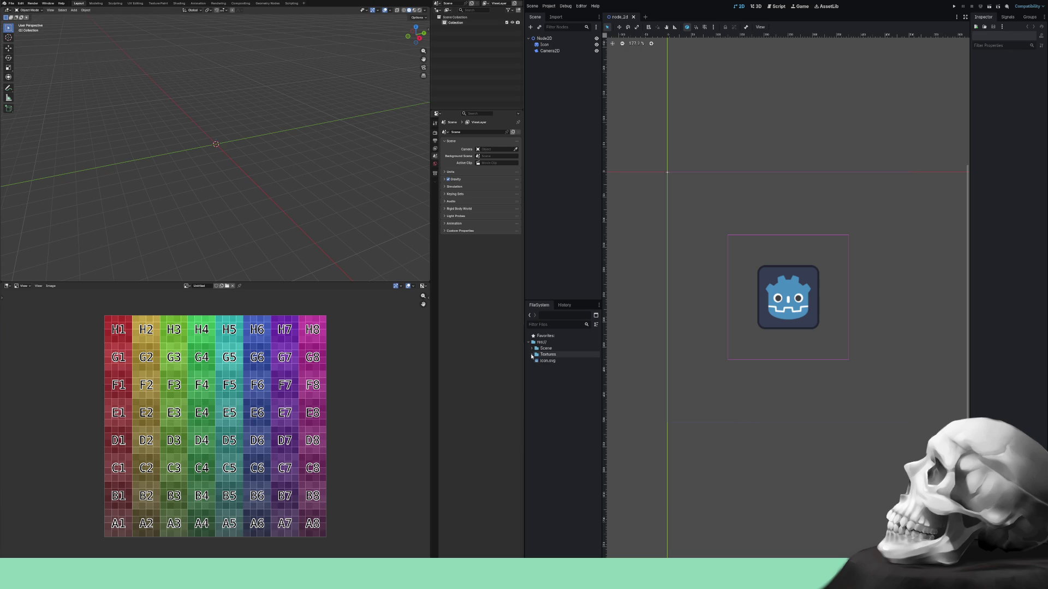
{"action": "left_click", "coordinate": [532, 356]}
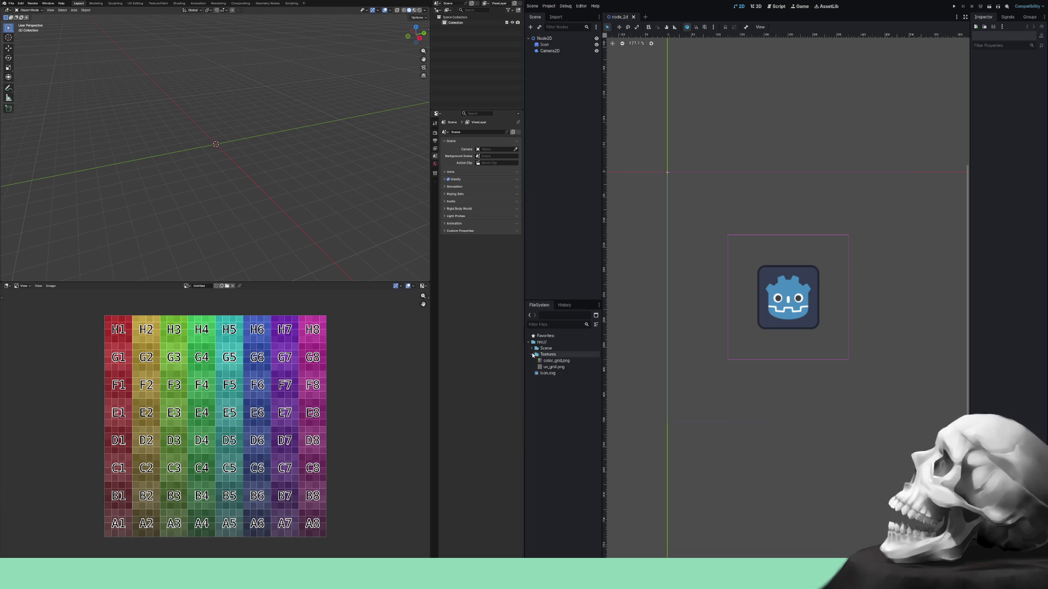
{"action": "left_click", "coordinate": [801, 309]}
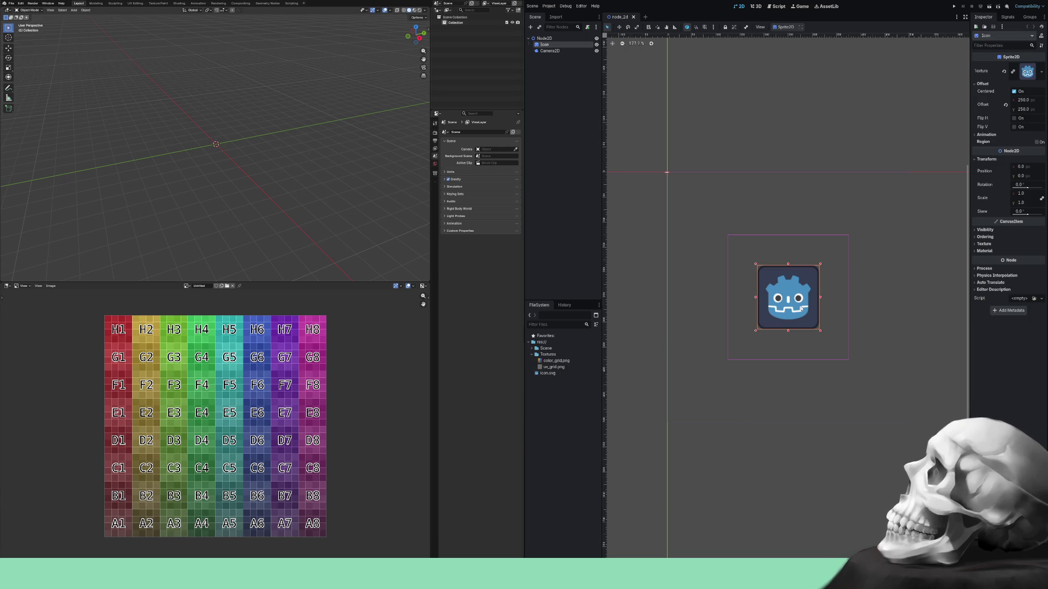
Select Camera2D in the Scene tree to see its properties, then quit Blender without saving.
{"action": "left_click", "coordinate": [759, 356]}
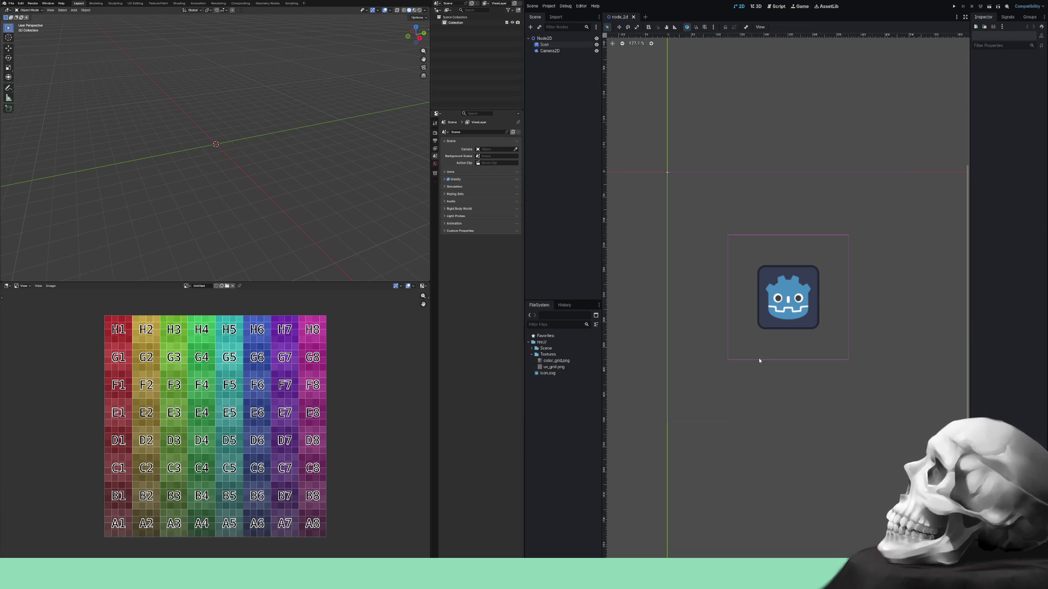
{"action": "left_click", "coordinate": [547, 51]}
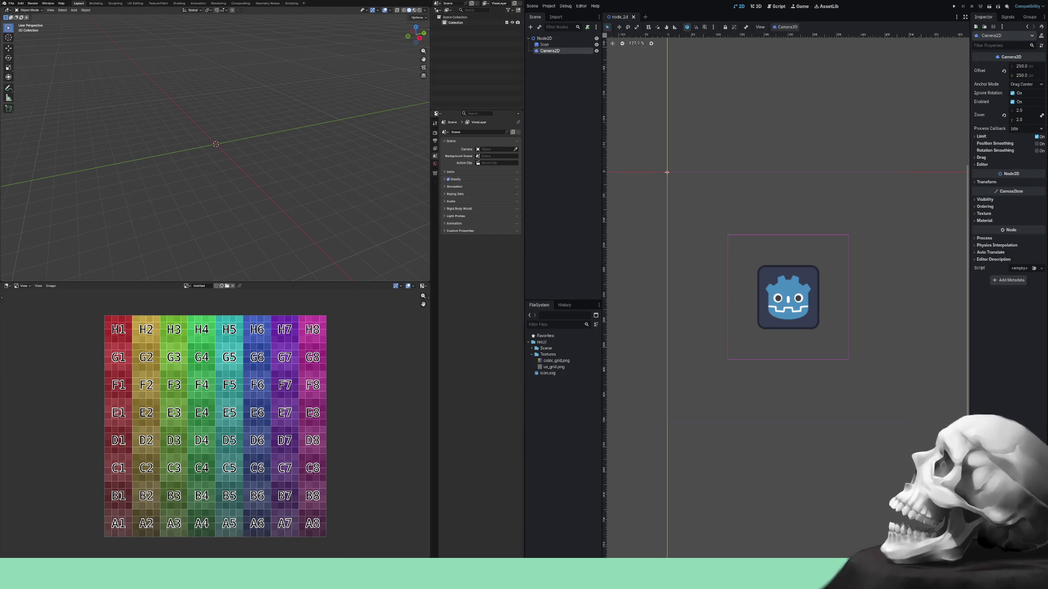
{"action": "key", "text": "ctrl+q"}
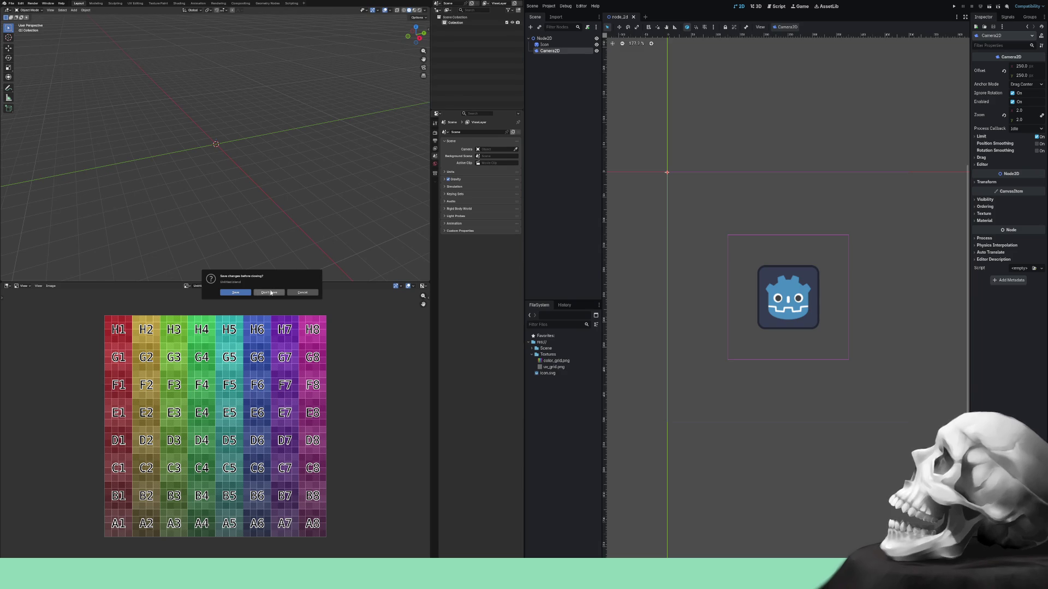
{"action": "left_click", "coordinate": [273, 291]}
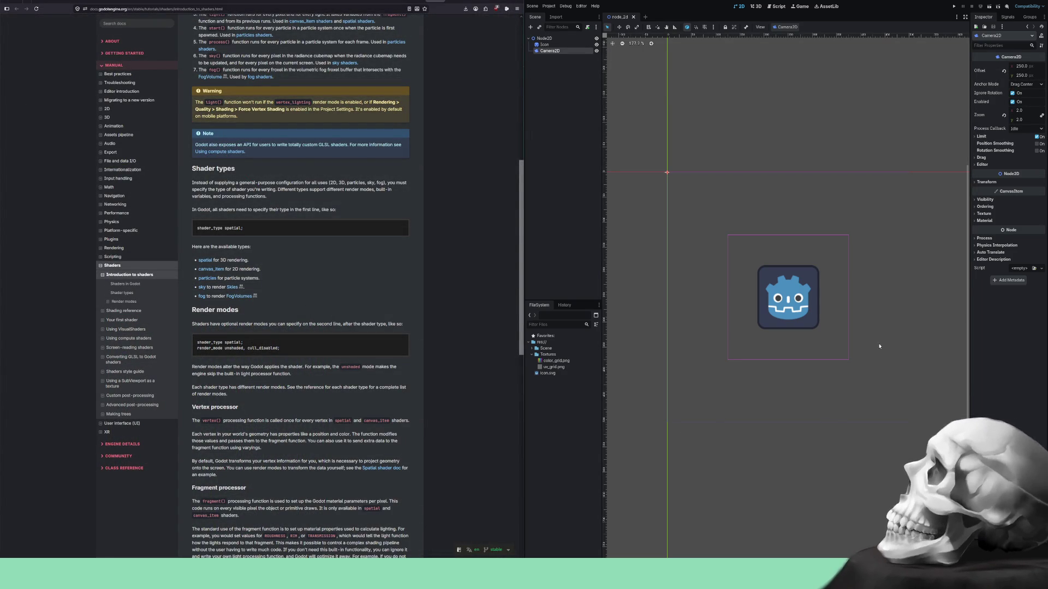
Return to the Shaders index and open Shading reference in a new tab to preview it.
{"action": "scroll", "coordinate": [473, 342], "scroll_direction": "up", "scroll_amount": 10}
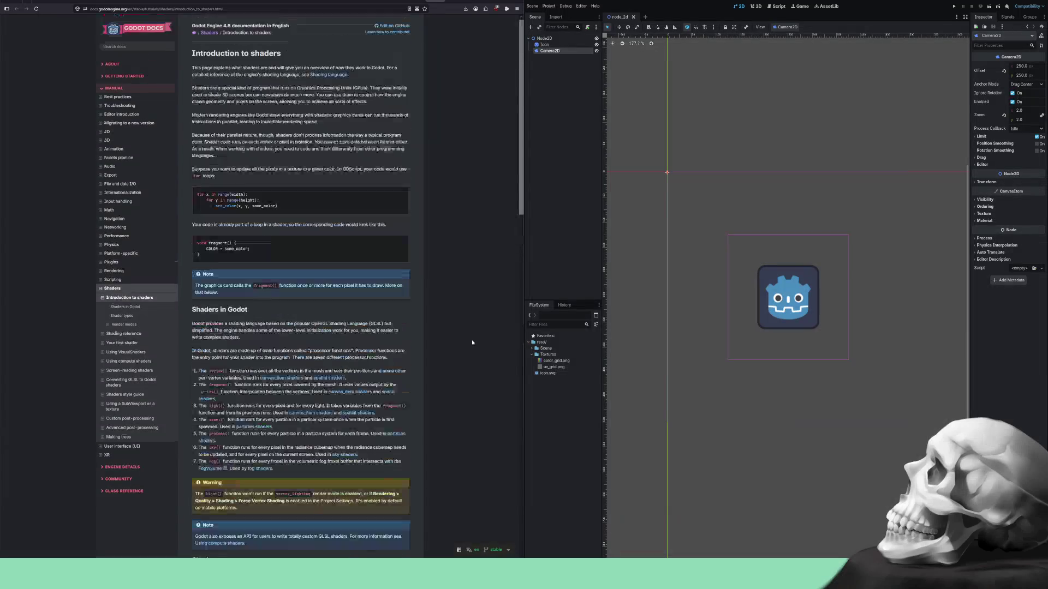
{"action": "scroll", "coordinate": [472, 343], "scroll_direction": "down", "scroll_amount": 2}
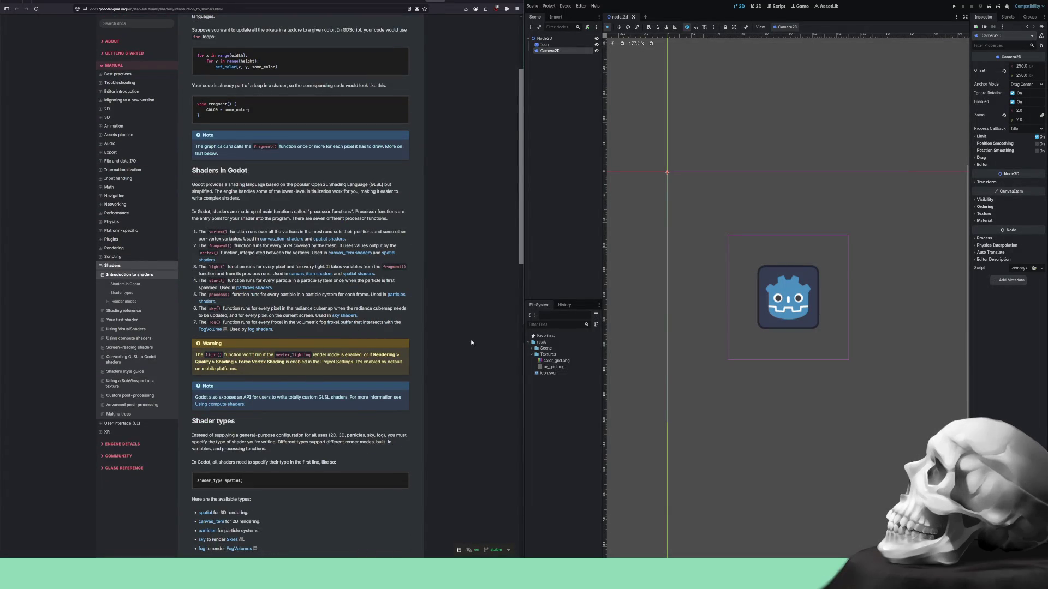
{"action": "scroll", "coordinate": [472, 342], "scroll_direction": "up", "scroll_amount": 2}
{"action": "scroll", "coordinate": [472, 342], "scroll_direction": "down", "scroll_amount": 7}
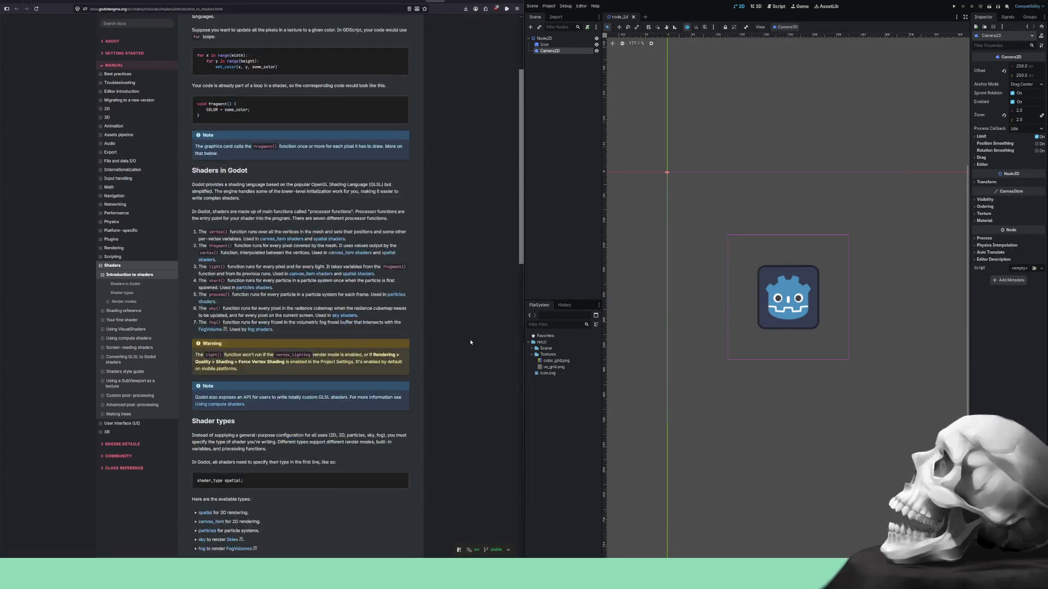
{"action": "scroll", "coordinate": [470, 341], "scroll_direction": "up", "scroll_amount": 5}
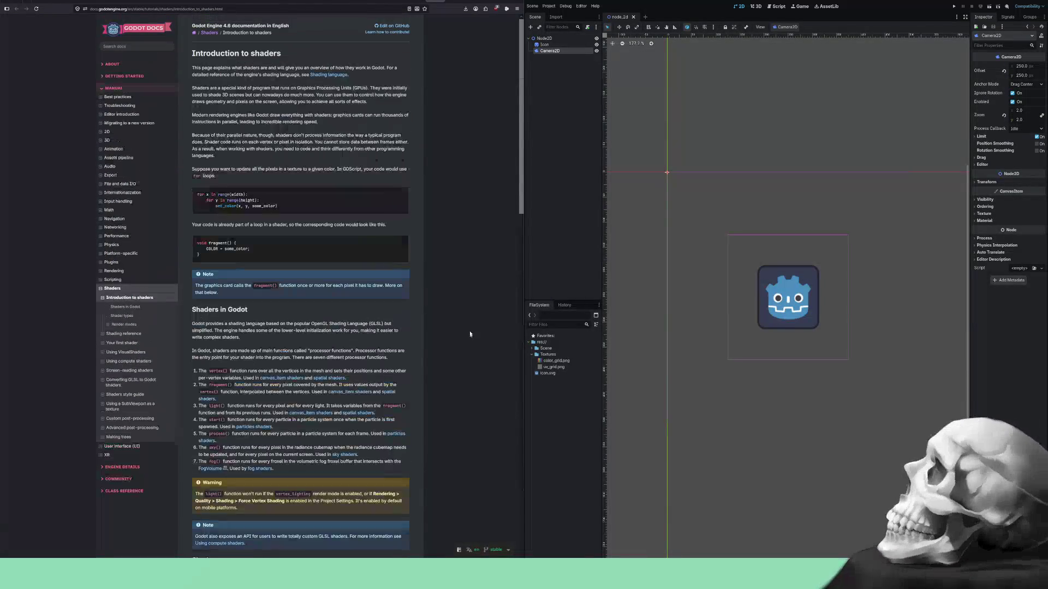
{"action": "key", "text": "alt+Left"}
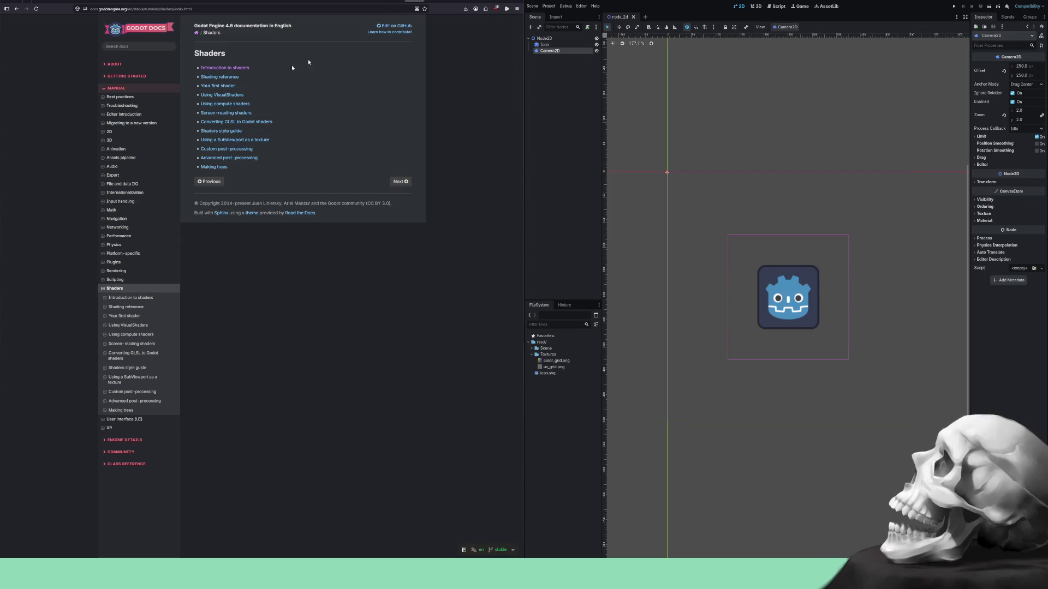
{"action": "right_click", "coordinate": [219, 79]}
{"action": "left_click", "coordinate": [240, 84]}
{"action": "left_click", "coordinate": [429, 2]}
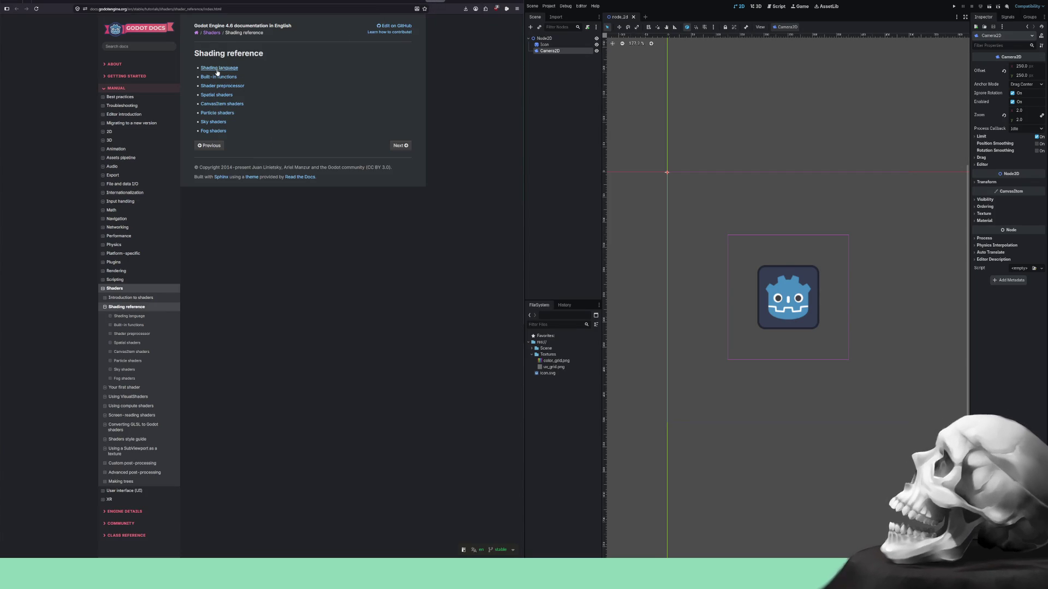
{"action": "left_click", "coordinate": [424, 2]}
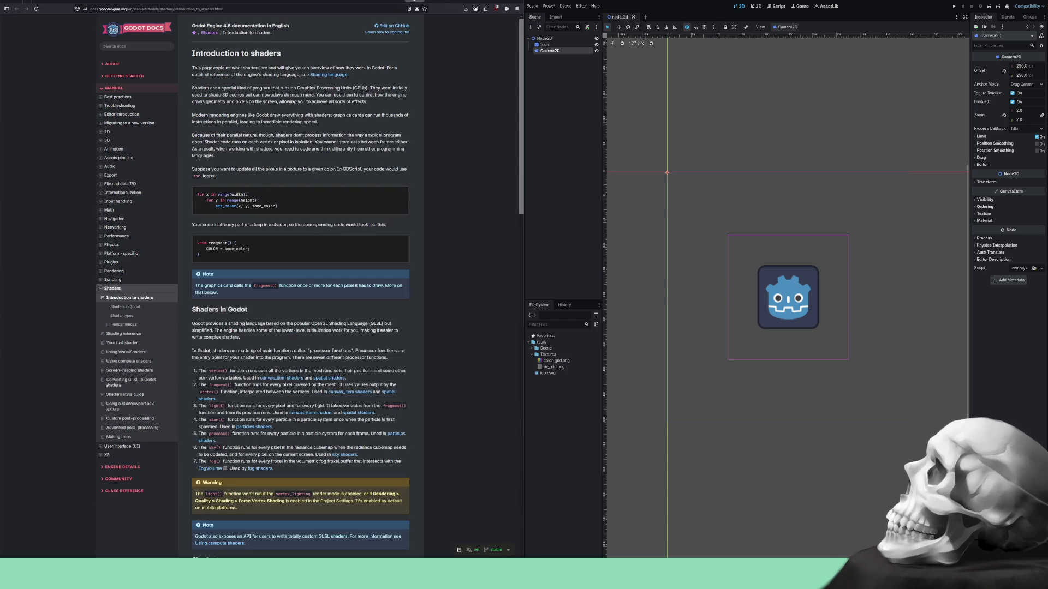
{"action": "left_click", "coordinate": [393, 2]}
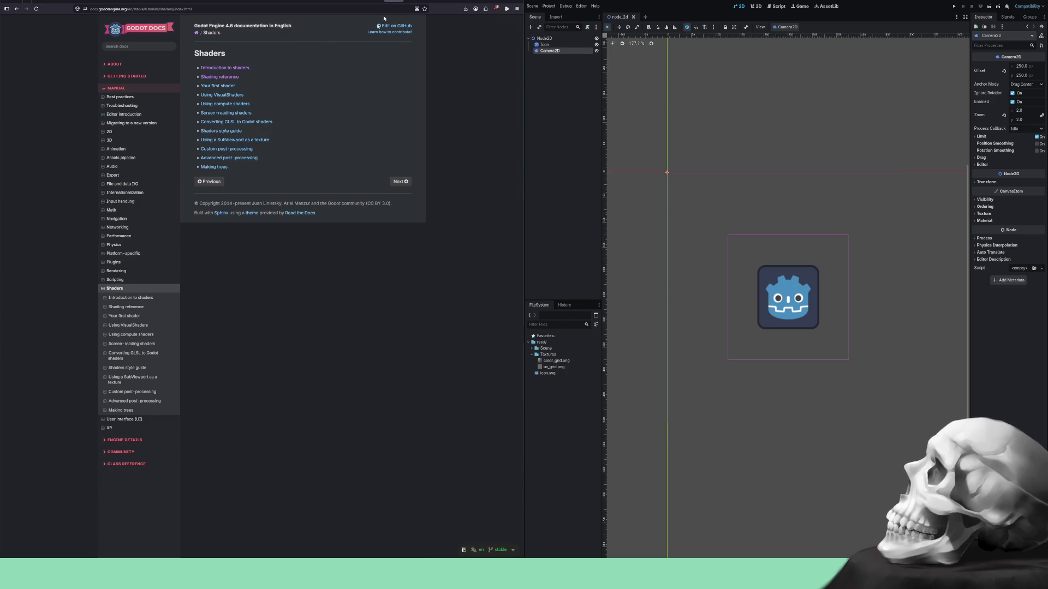
Open Your first shader in a new tab, preview it, then close three unneeded docs tabs.
{"action": "right_click", "coordinate": [227, 87]}
{"action": "left_click", "coordinate": [246, 91]}
{"action": "left_click", "coordinate": [406, 2]}
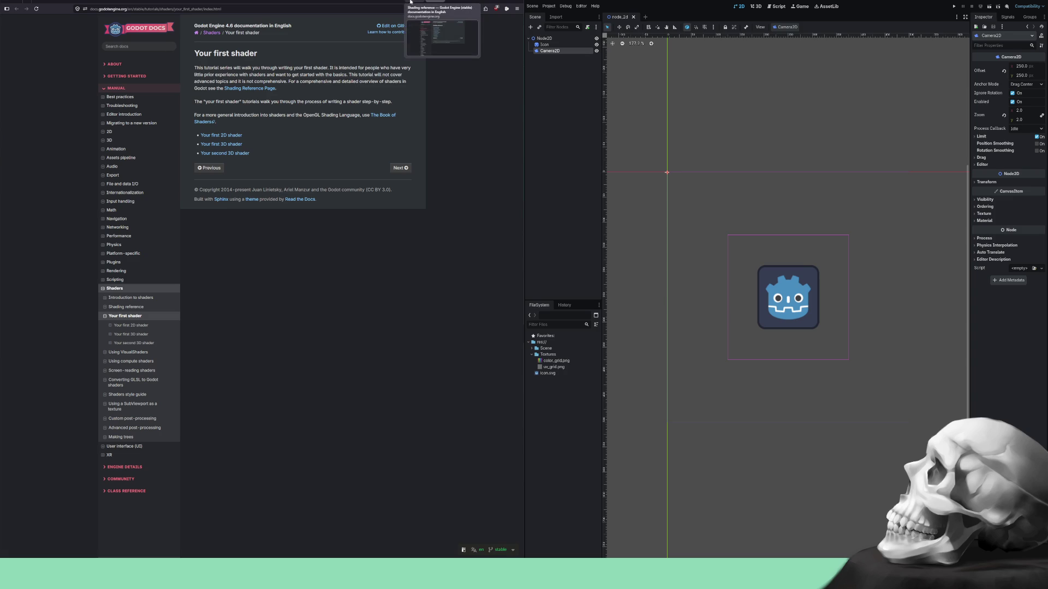
{"action": "left_click", "coordinate": [393, 2]}
{"action": "middle_click", "coordinate": [399, 2]}
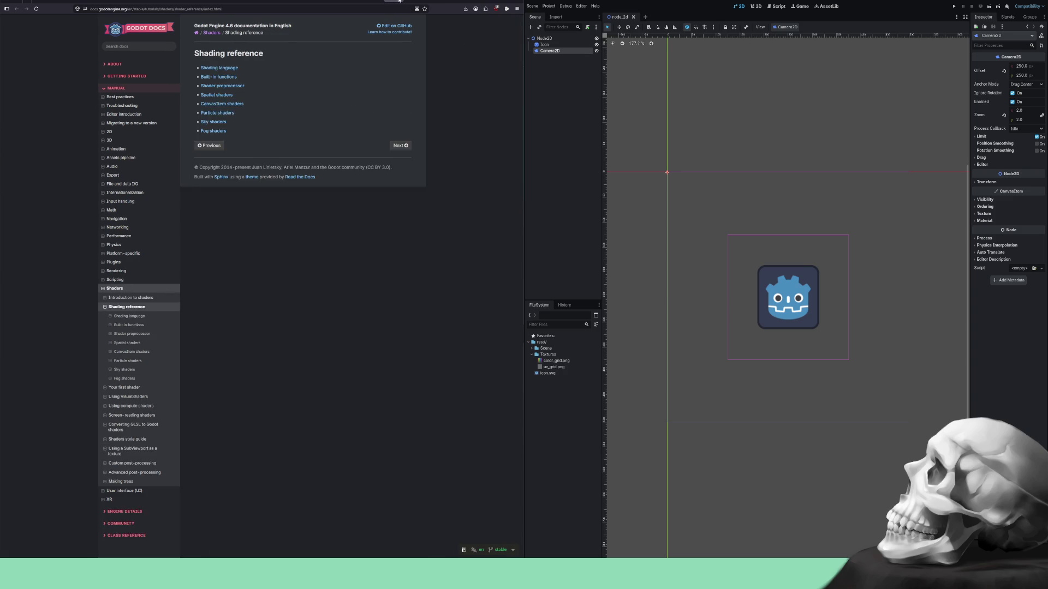
{"action": "middle_click", "coordinate": [399, 1]}
{"action": "middle_click", "coordinate": [399, 2]}
Open Introduction, Shading reference, Your first shader, VisualShaders, compute and Screen-reading shaders in new tabs.
{"action": "right_click", "coordinate": [237, 69]}
{"action": "left_click", "coordinate": [242, 75]}
{"action": "right_click", "coordinate": [233, 78]}
{"action": "left_click", "coordinate": [243, 84]}
{"action": "right_click", "coordinate": [231, 87]}
{"action": "left_click", "coordinate": [236, 93]}
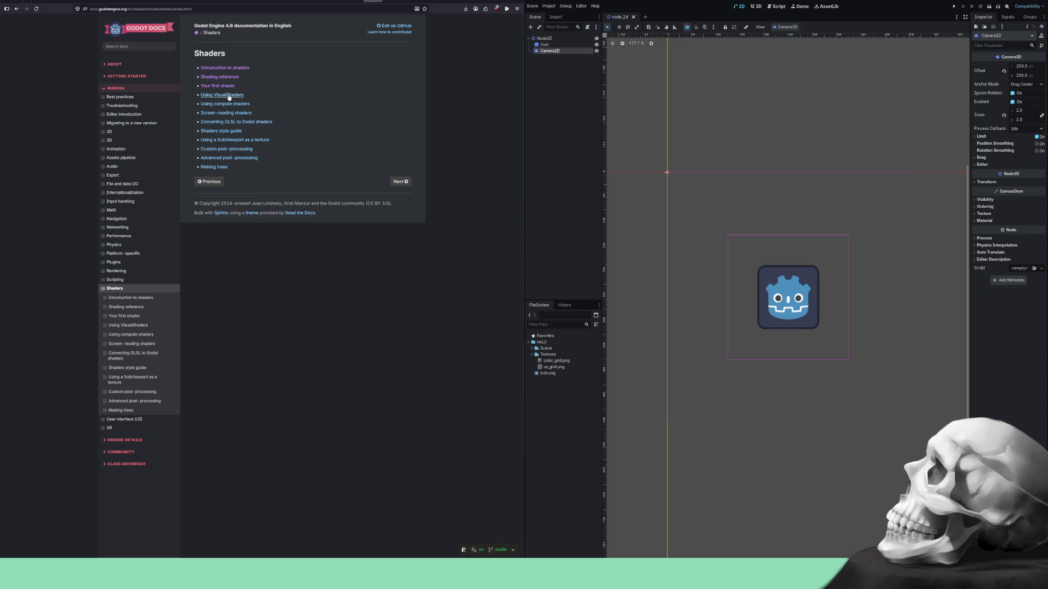
{"action": "right_click", "coordinate": [229, 97]}
{"action": "left_click", "coordinate": [236, 101]}
{"action": "right_click", "coordinate": [231, 105]}
{"action": "left_click", "coordinate": [242, 110]}
{"action": "right_click", "coordinate": [229, 113]}
{"action": "left_click", "coordinate": [241, 119]}
Open GLSL conversion, style guide, SubViewport texture, both post-processing guides and Making trees in new tabs.
{"action": "right_click", "coordinate": [230, 124]}
{"action": "left_click", "coordinate": [242, 129]}
{"action": "right_click", "coordinate": [231, 133]}
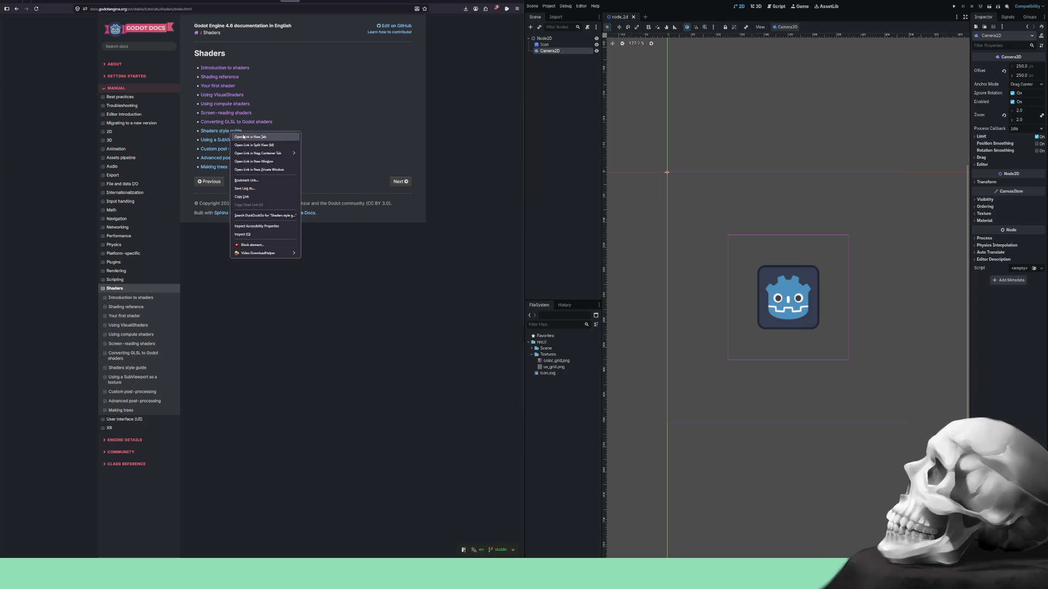
{"action": "left_click", "coordinate": [244, 137]}
{"action": "right_click", "coordinate": [237, 141]}
{"action": "left_click", "coordinate": [250, 147]}
{"action": "right_click", "coordinate": [230, 149]}
{"action": "left_click", "coordinate": [244, 155]}
{"action": "right_click", "coordinate": [232, 158]}
{"action": "left_click", "coordinate": [247, 164]}
{"action": "right_click", "coordinate": [219, 167]}
{"action": "left_click", "coordinate": [232, 173]}
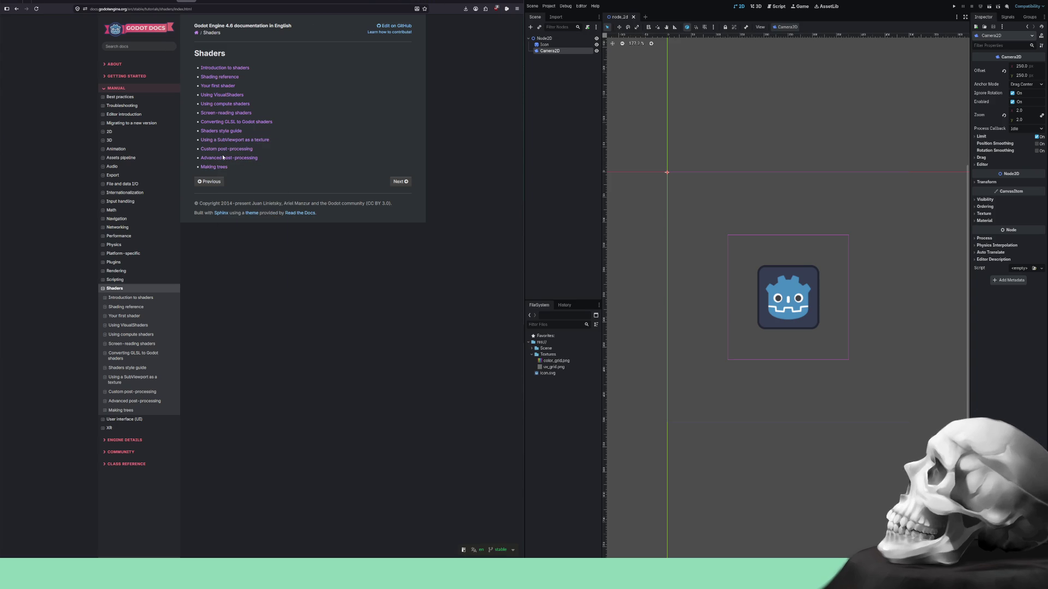
Step through the Introduction, Shading reference and Your first shader pages to Using VisualShaders.
{"action": "left_click", "coordinate": [209, 3]}
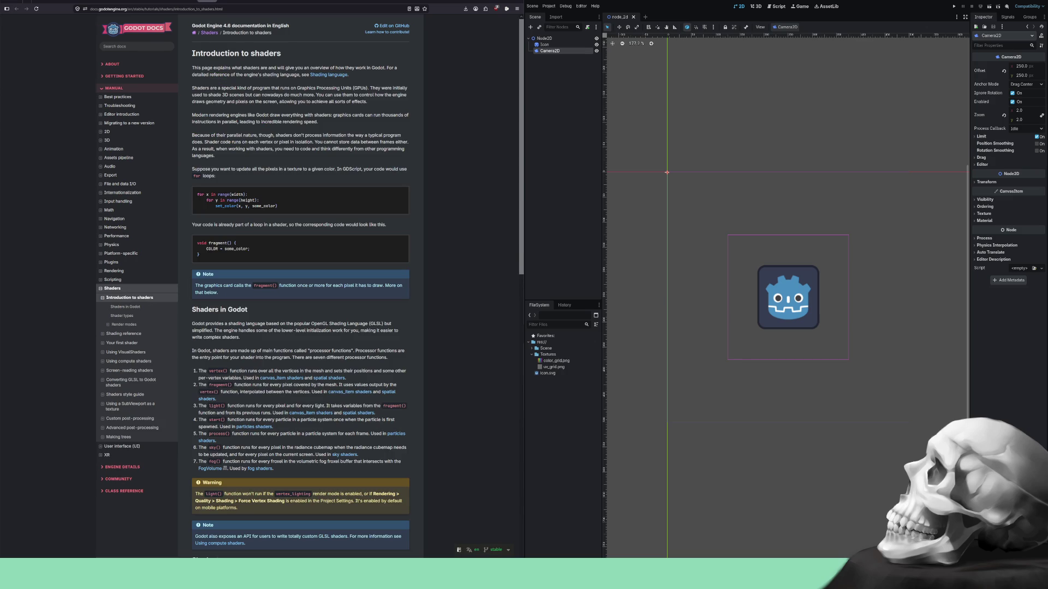
{"action": "left_click", "coordinate": [228, 3]}
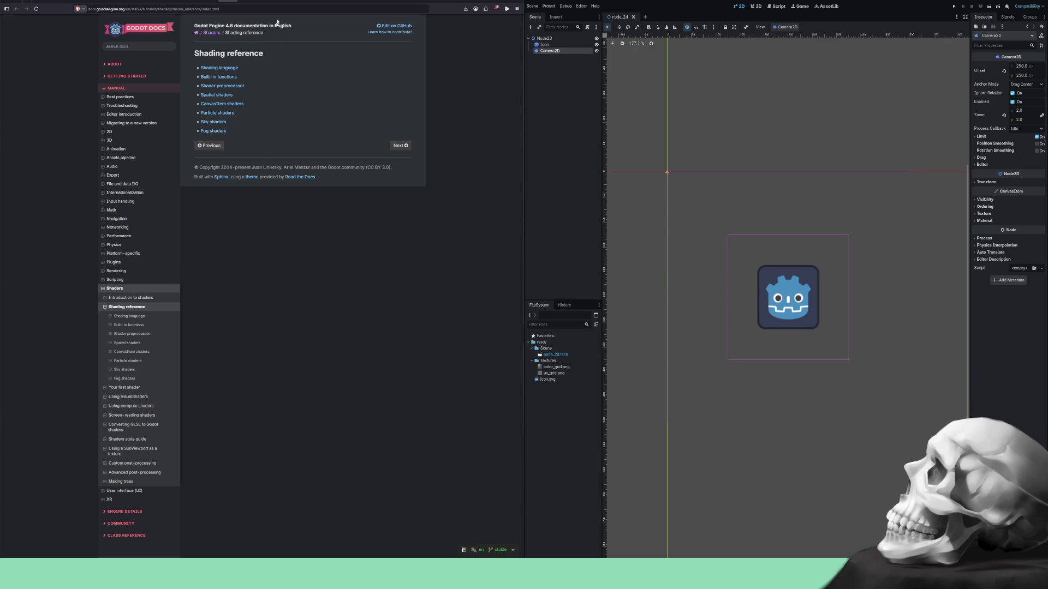
{"action": "key", "text": "alt+Right"}
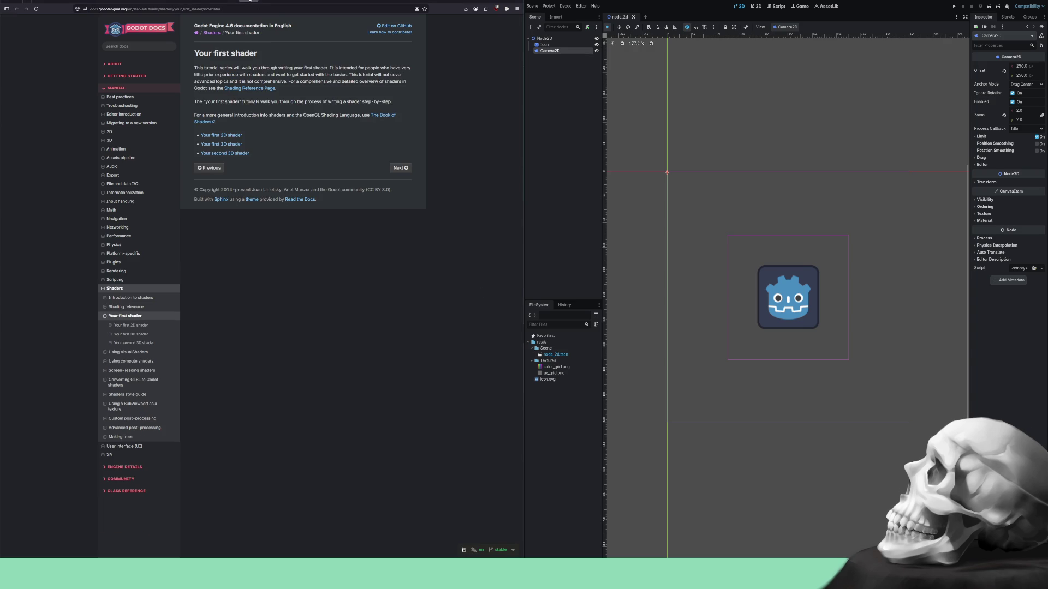
{"action": "key", "text": "alt+Right"}
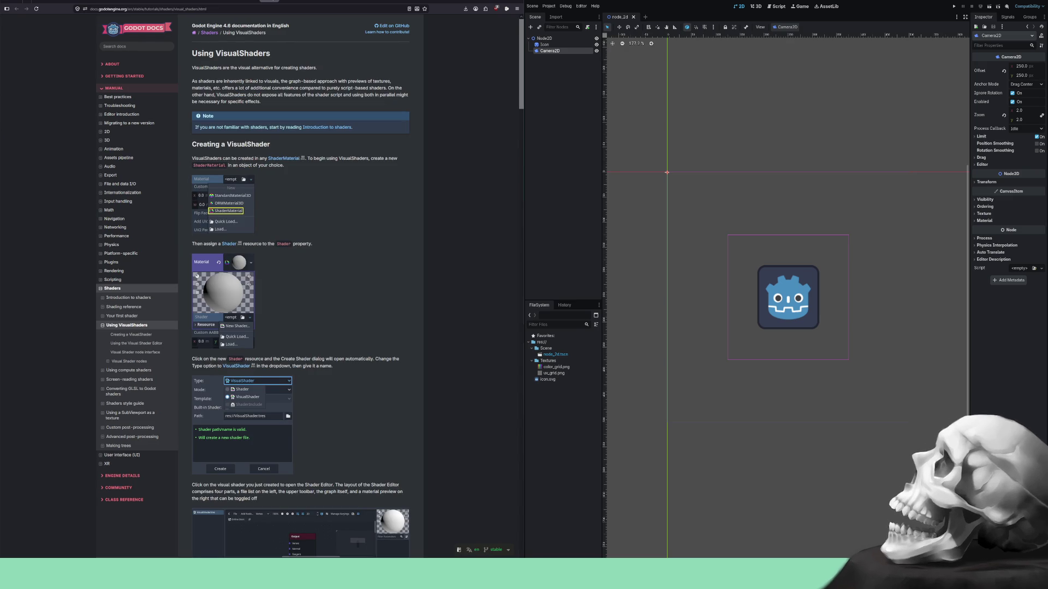
Scroll through the Using VisualShaders page.
{"action": "scroll", "coordinate": [316, 198], "scroll_direction": "down", "scroll_amount": 10}
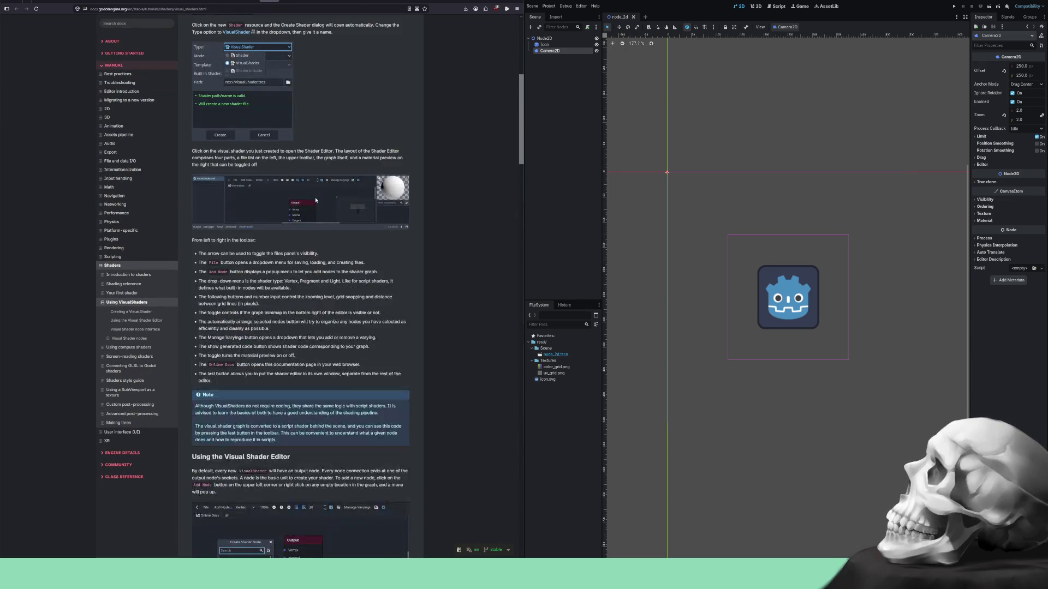
{"action": "scroll", "coordinate": [316, 197], "scroll_direction": "down", "scroll_amount": 15}
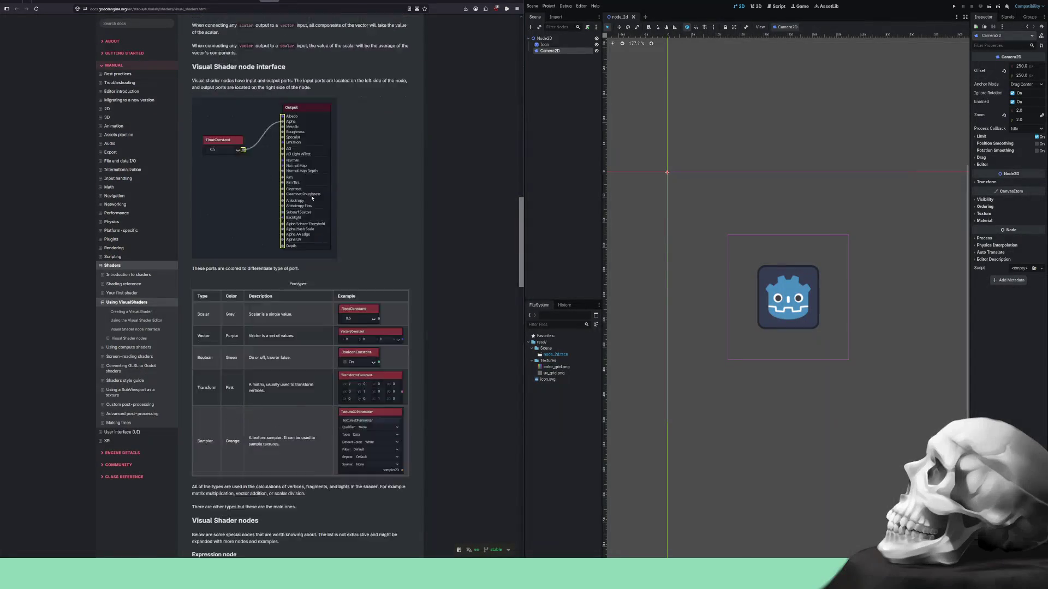
{"action": "scroll", "coordinate": [312, 198], "scroll_direction": "down", "scroll_amount": 4}
{"action": "scroll", "coordinate": [312, 195], "scroll_direction": "down", "scroll_amount": 10}
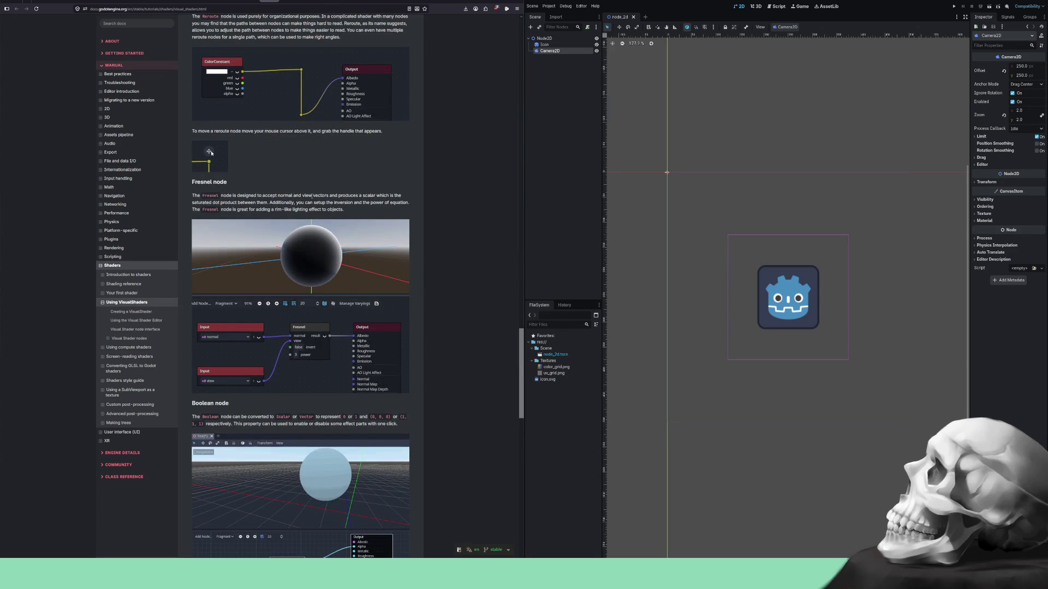
{"action": "scroll", "coordinate": [311, 198], "scroll_direction": "down", "scroll_amount": 4}
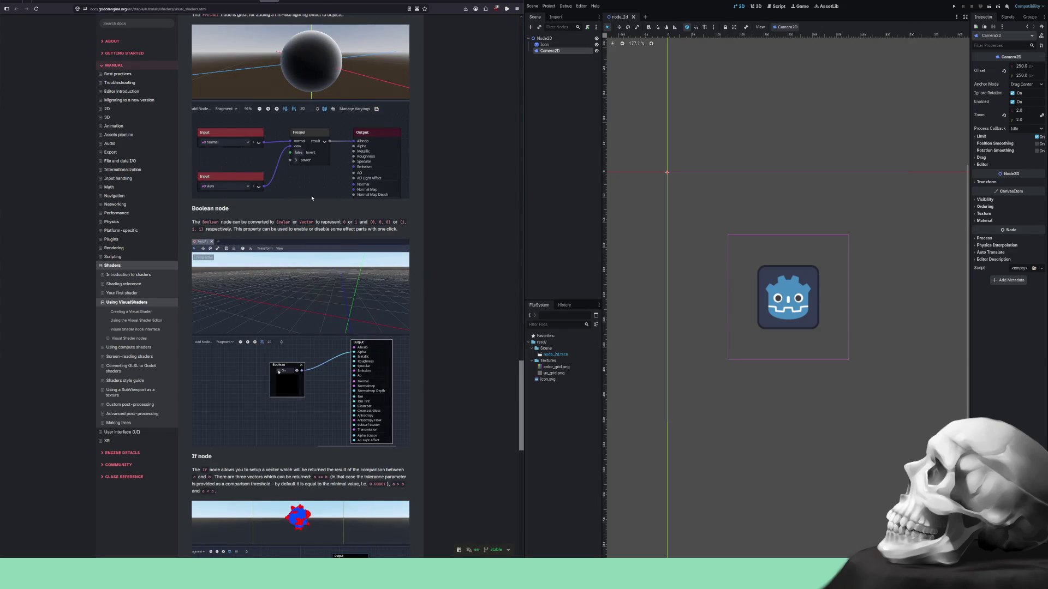
{"action": "scroll", "coordinate": [311, 198], "scroll_direction": "down", "scroll_amount": 7}
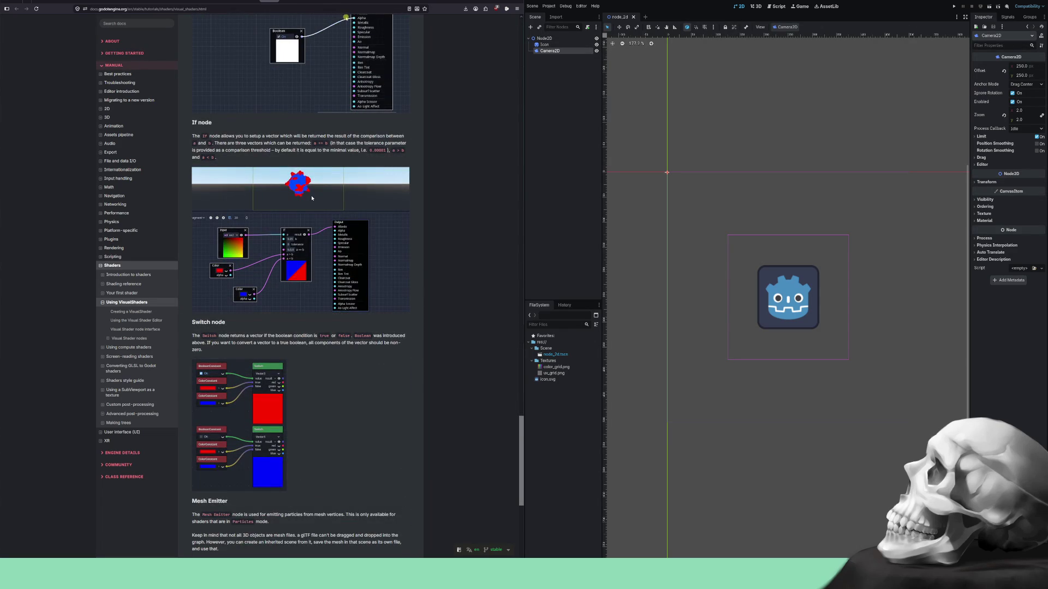
{"action": "scroll", "coordinate": [312, 198], "scroll_direction": "down", "scroll_amount": 8}
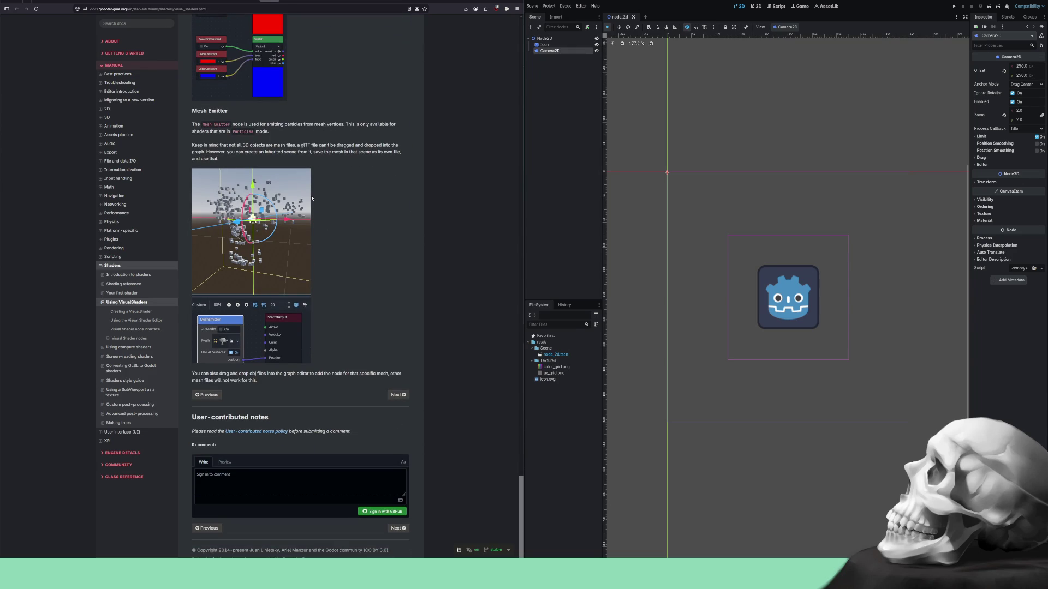
{"action": "scroll", "coordinate": [312, 198], "scroll_direction": "up", "scroll_amount": 18}
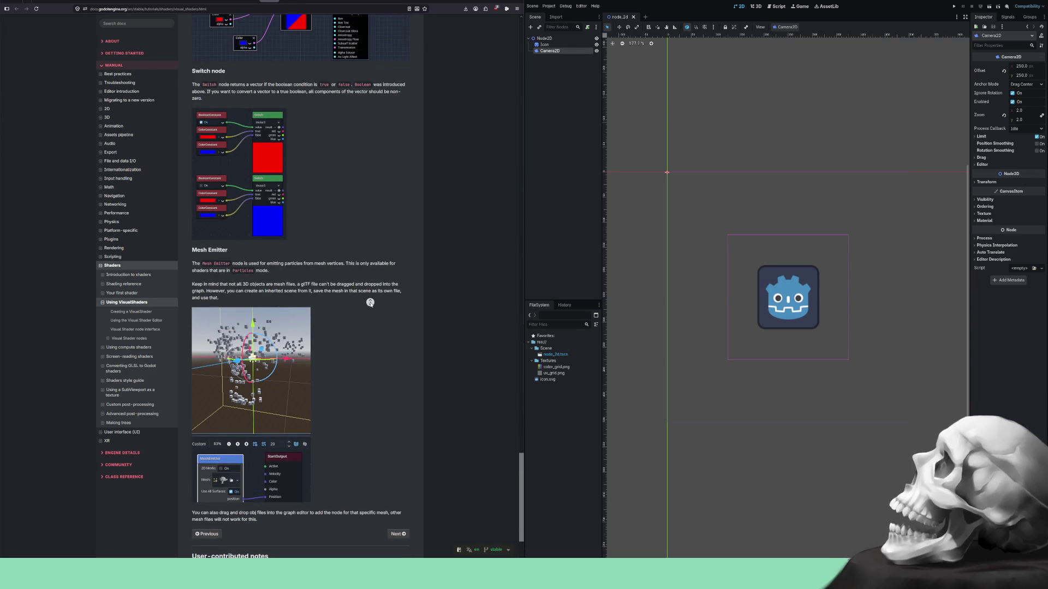
{"action": "scroll", "coordinate": [370, 302], "scroll_direction": "up", "scroll_amount": 20}
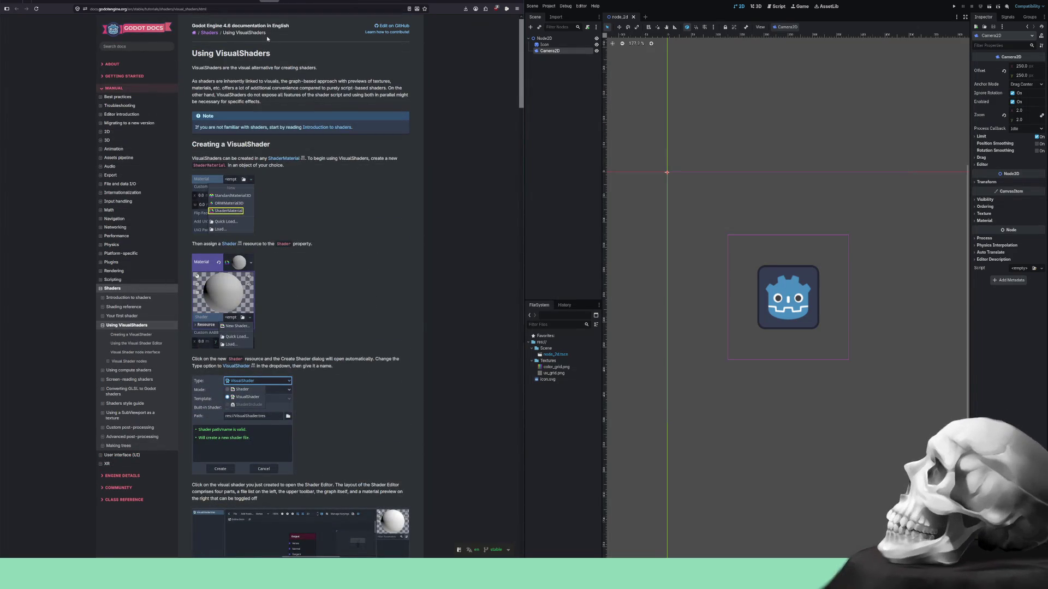
Open and skim Using compute shaders, then advance to Screen-reading shaders.
{"action": "left_click", "coordinate": [290, 1]}
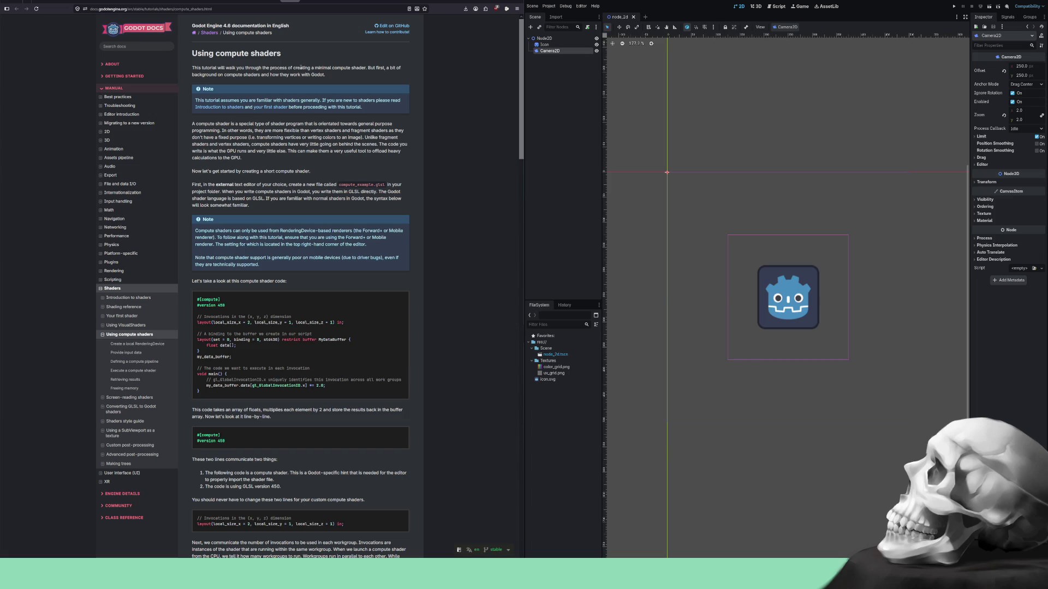
{"action": "scroll", "coordinate": [317, 121], "scroll_direction": "down", "scroll_amount": 6}
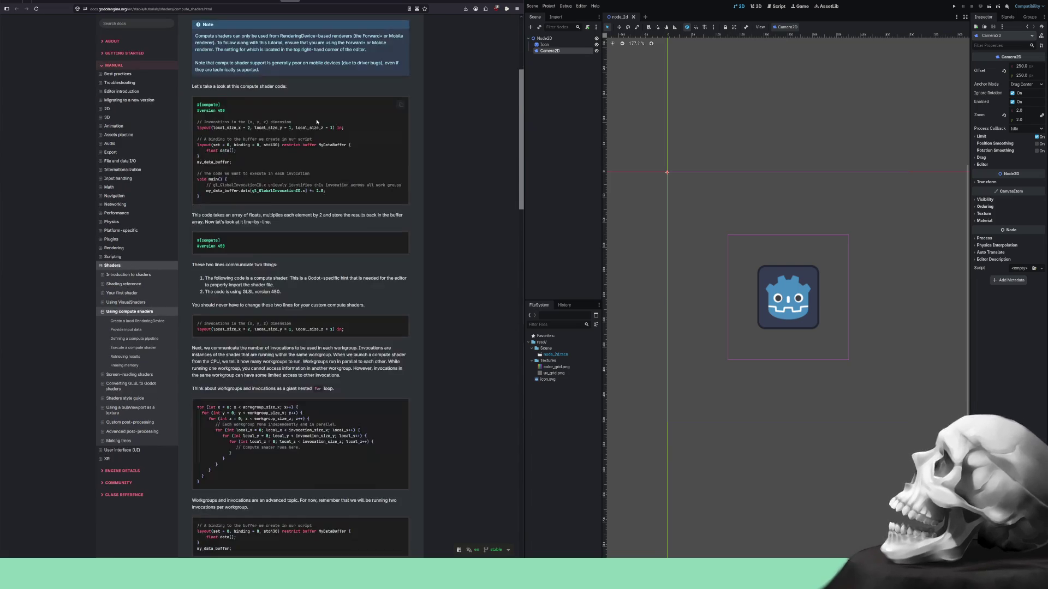
{"action": "scroll", "coordinate": [316, 121], "scroll_direction": "down", "scroll_amount": 20}
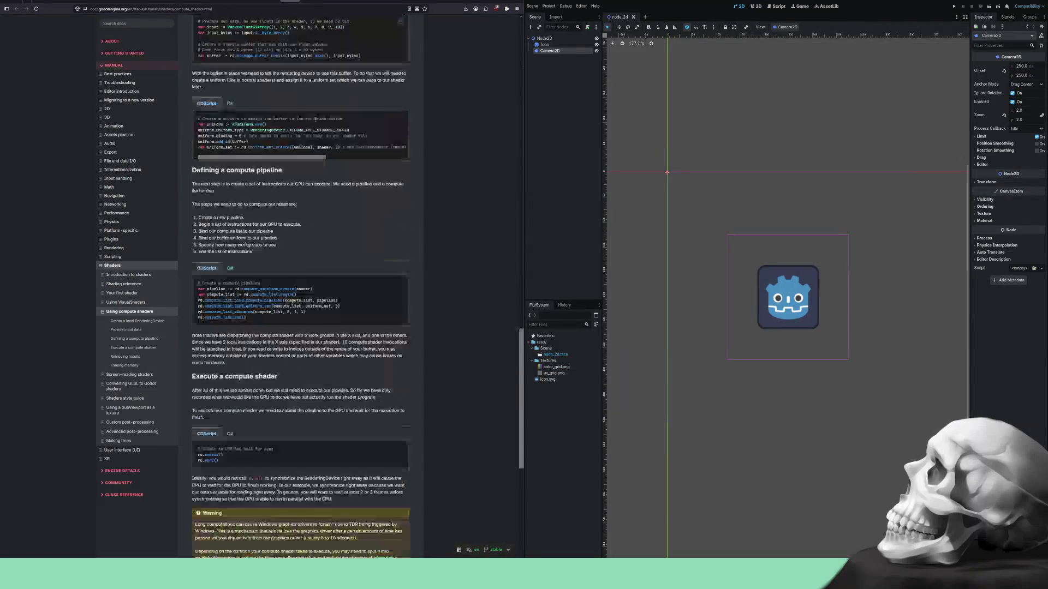
{"action": "scroll", "coordinate": [315, 121], "scroll_direction": "down", "scroll_amount": 2}
{"action": "scroll", "coordinate": [410, 255], "scroll_direction": "up", "scroll_amount": 20}
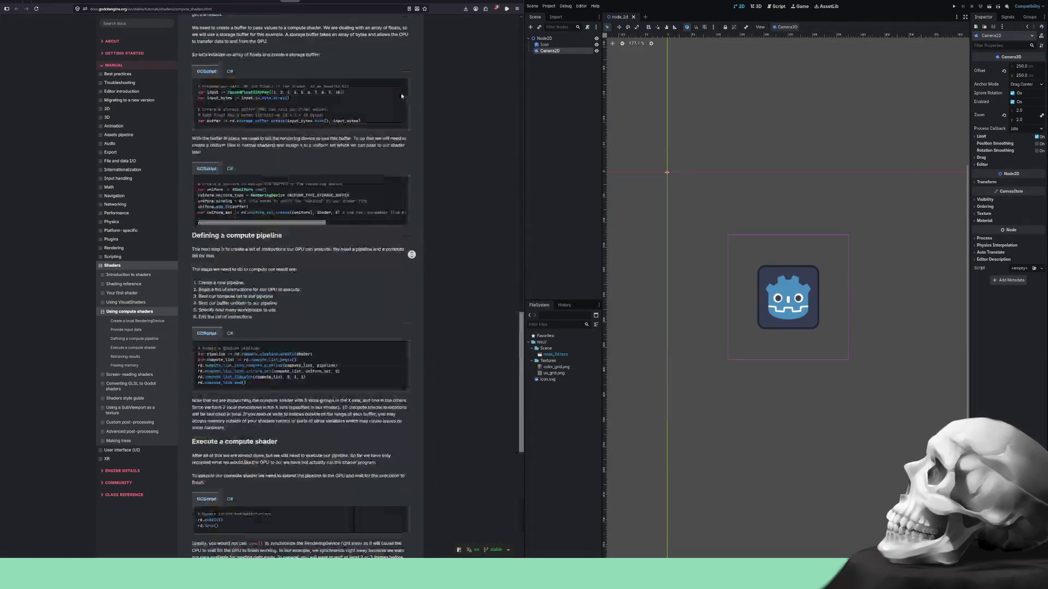
{"action": "key", "text": "Right"}
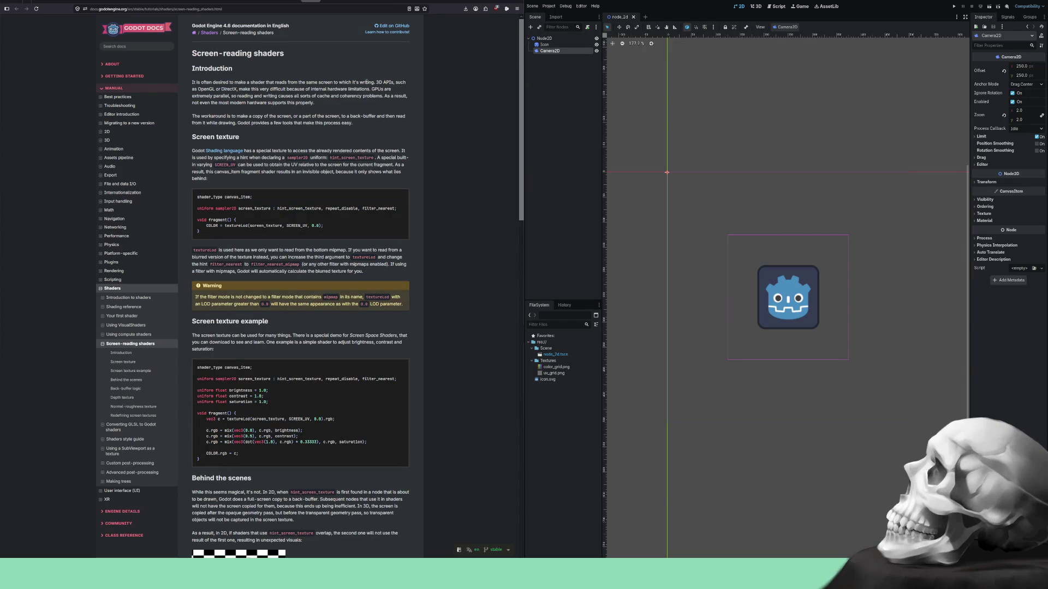
Skim Screen-reading shaders, then advance to Converting GLSL to Godot shaders at its GLSL section.
{"action": "scroll", "coordinate": [366, 82], "scroll_direction": "down", "scroll_amount": 2}
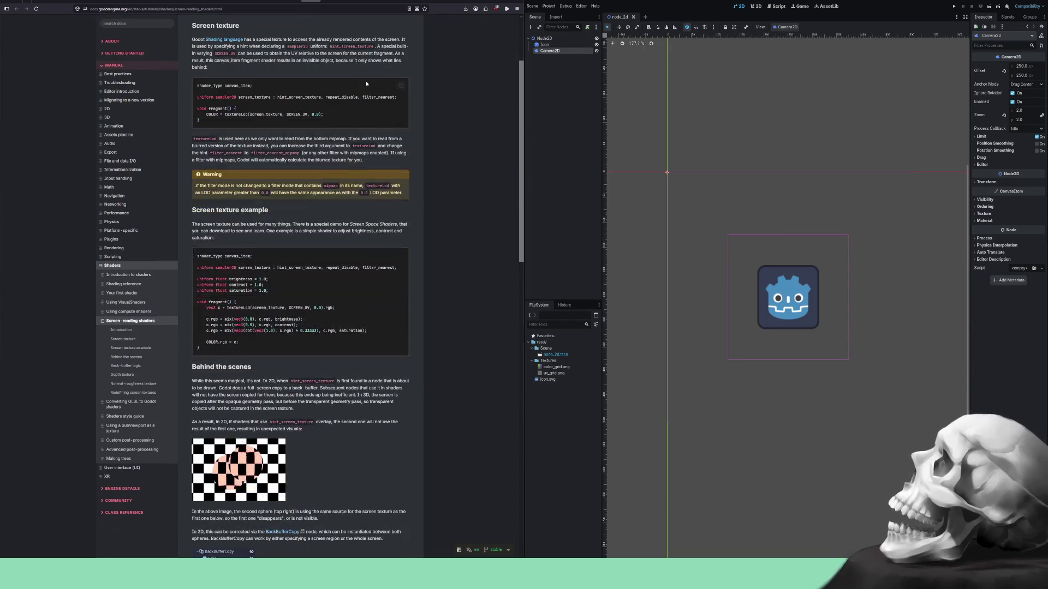
{"action": "scroll", "coordinate": [366, 82], "scroll_direction": "down", "scroll_amount": 5}
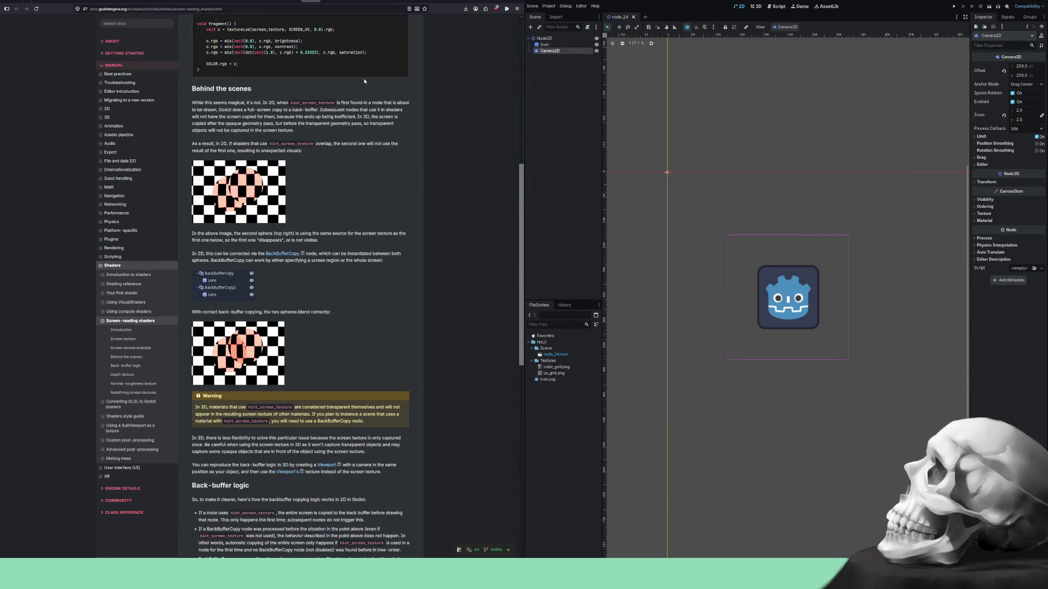
{"action": "scroll", "coordinate": [365, 81], "scroll_direction": "down", "scroll_amount": 5}
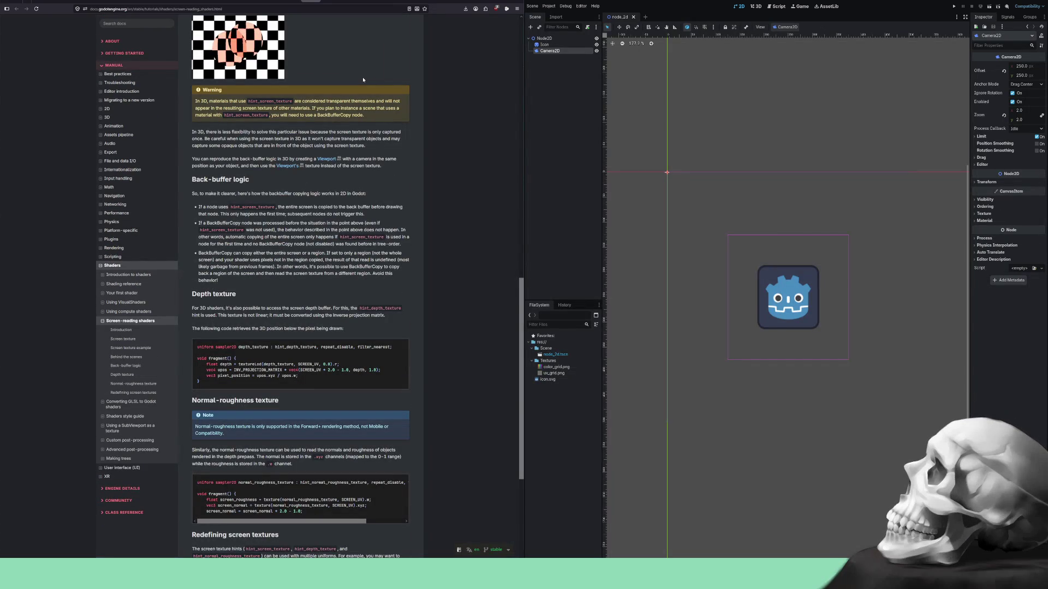
{"action": "scroll", "coordinate": [363, 80], "scroll_direction": "down", "scroll_amount": 3}
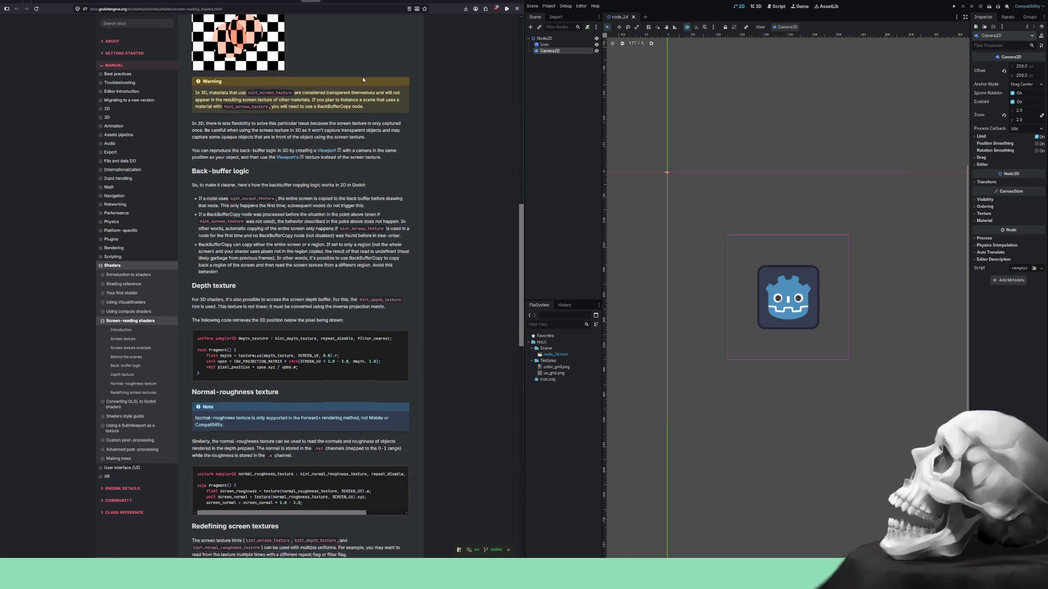
{"action": "scroll", "coordinate": [362, 77], "scroll_direction": "down", "scroll_amount": 9}
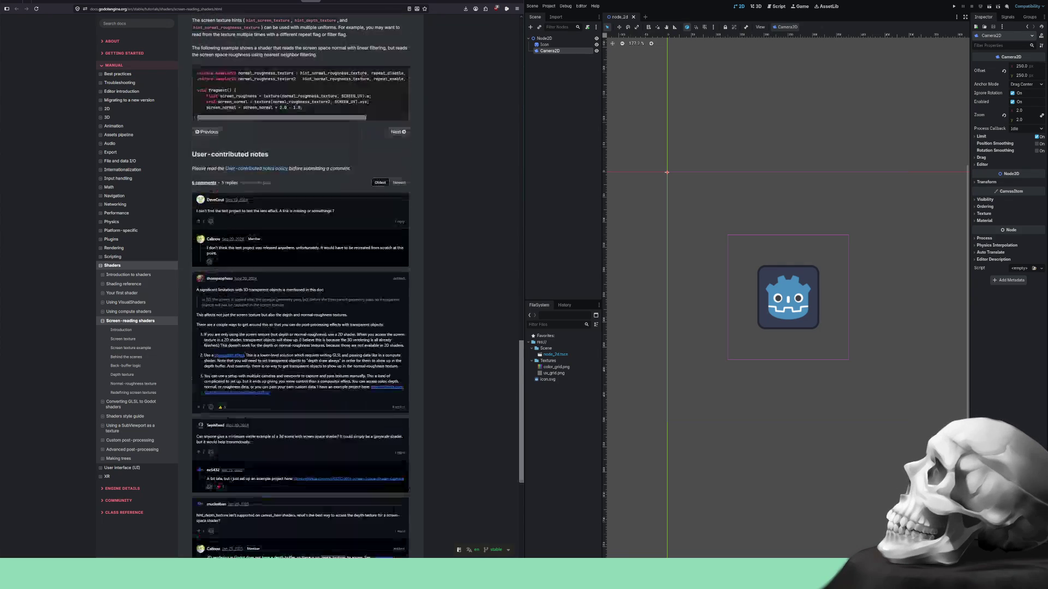
{"action": "scroll", "coordinate": [416, 238], "scroll_direction": "up", "scroll_amount": 20}
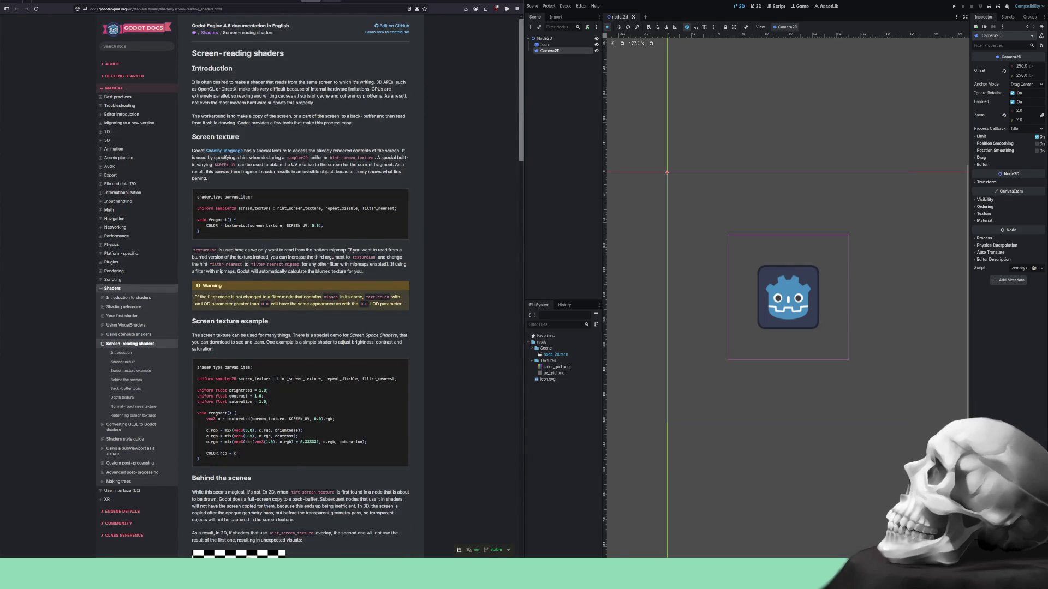
{"action": "key", "text": "Right"}
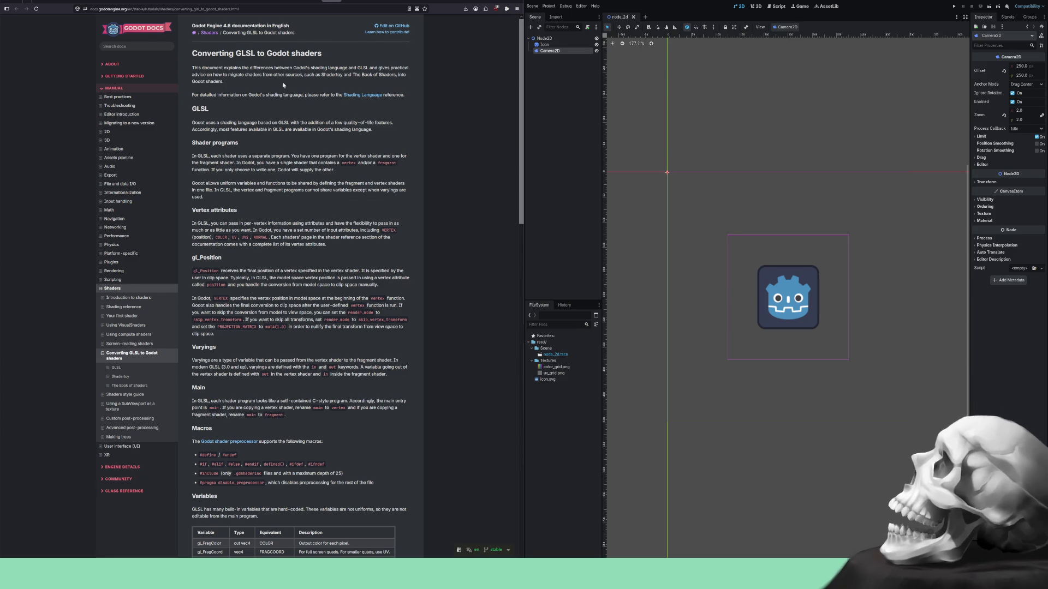
{"action": "key", "text": "Down"}
{"action": "key", "text": "Down"}
{"action": "key", "text": "Down"}
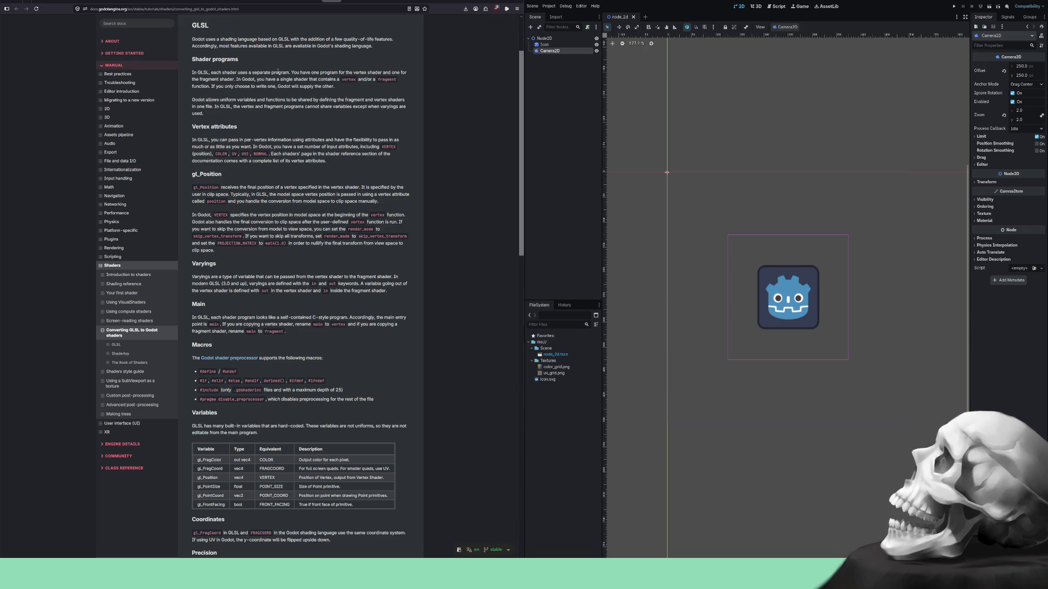
{"action": "scroll", "coordinate": [229, 189], "scroll_direction": "up", "scroll_amount": 1}
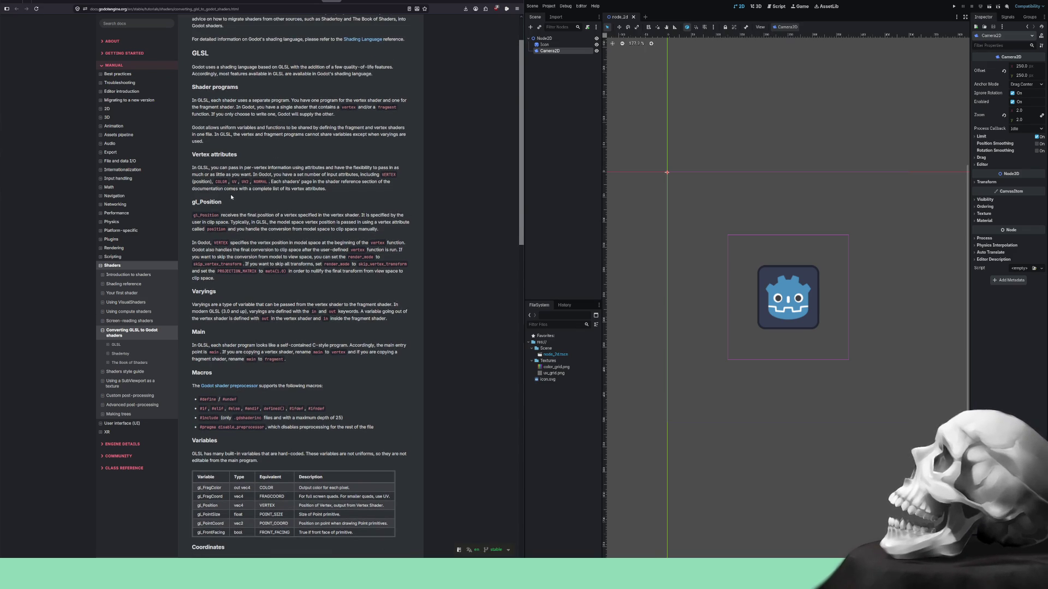
{"action": "scroll", "coordinate": [229, 189], "scroll_direction": "up", "scroll_amount": 2}
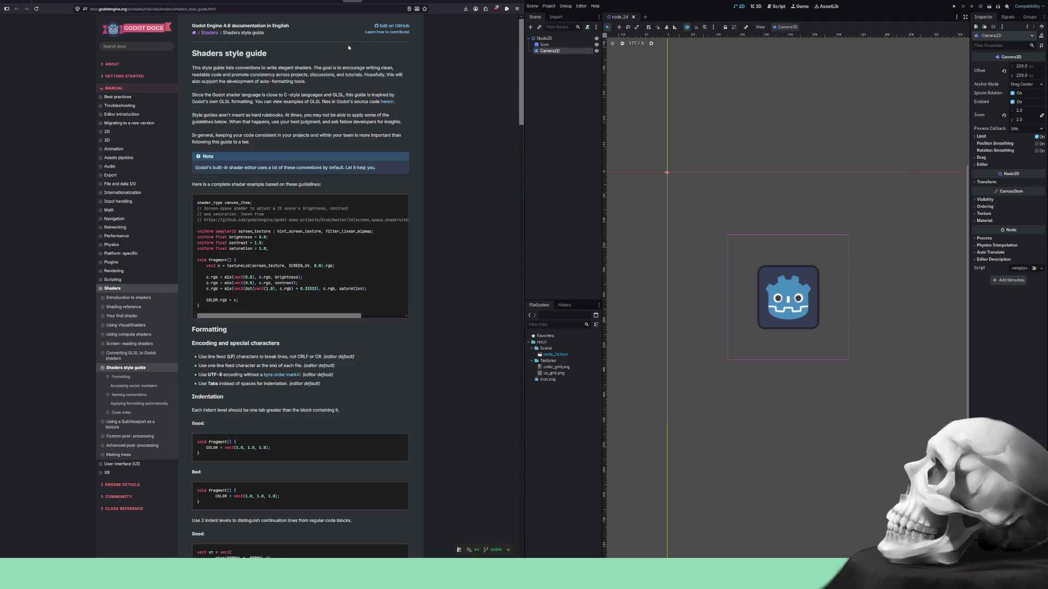
Skim the Shaders style guide, then advance to Using a SubViewport as a texture.
{"action": "scroll", "coordinate": [382, 93], "scroll_direction": "down", "scroll_amount": 5}
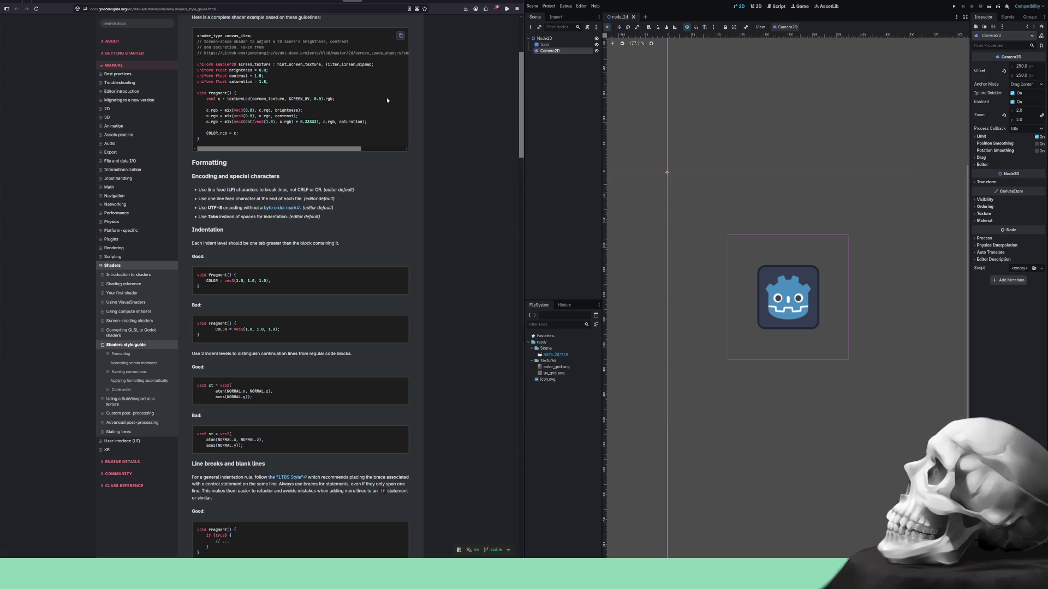
{"action": "scroll", "coordinate": [387, 100], "scroll_direction": "down", "scroll_amount": 15}
{"action": "scroll", "coordinate": [387, 99], "scroll_direction": "down", "scroll_amount": 20}
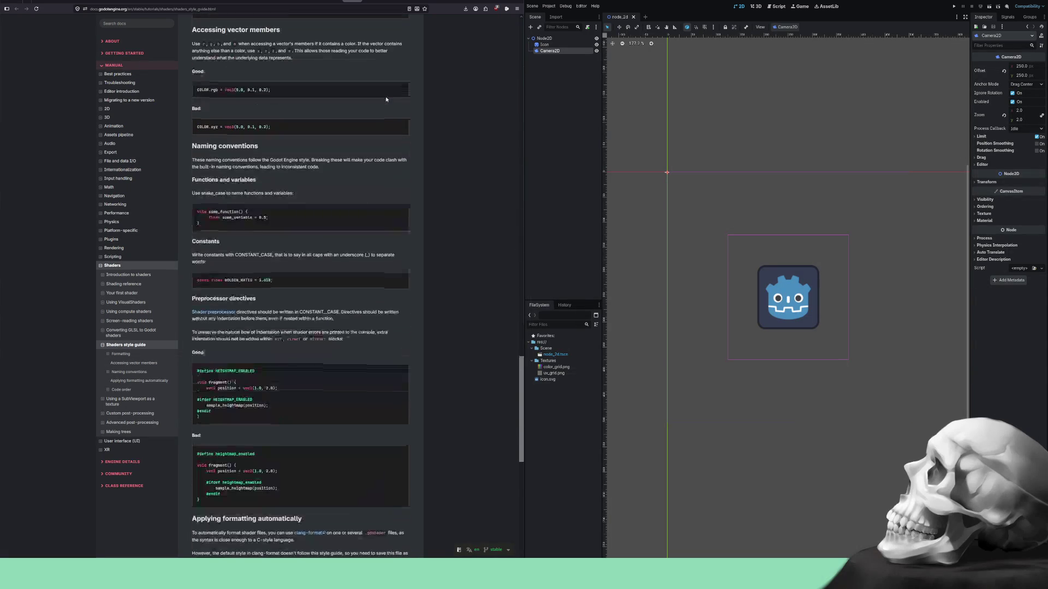
{"action": "scroll", "coordinate": [386, 99], "scroll_direction": "down", "scroll_amount": 13}
{"action": "scroll", "coordinate": [386, 99], "scroll_direction": "down", "scroll_amount": 10}
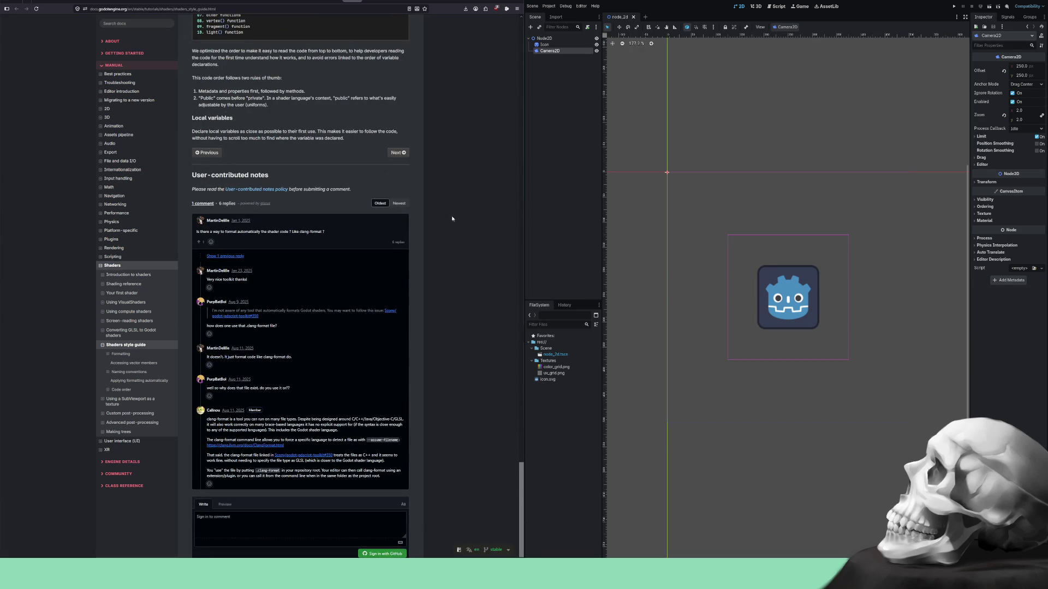
{"action": "scroll", "coordinate": [452, 216], "scroll_direction": "up", "scroll_amount": 20}
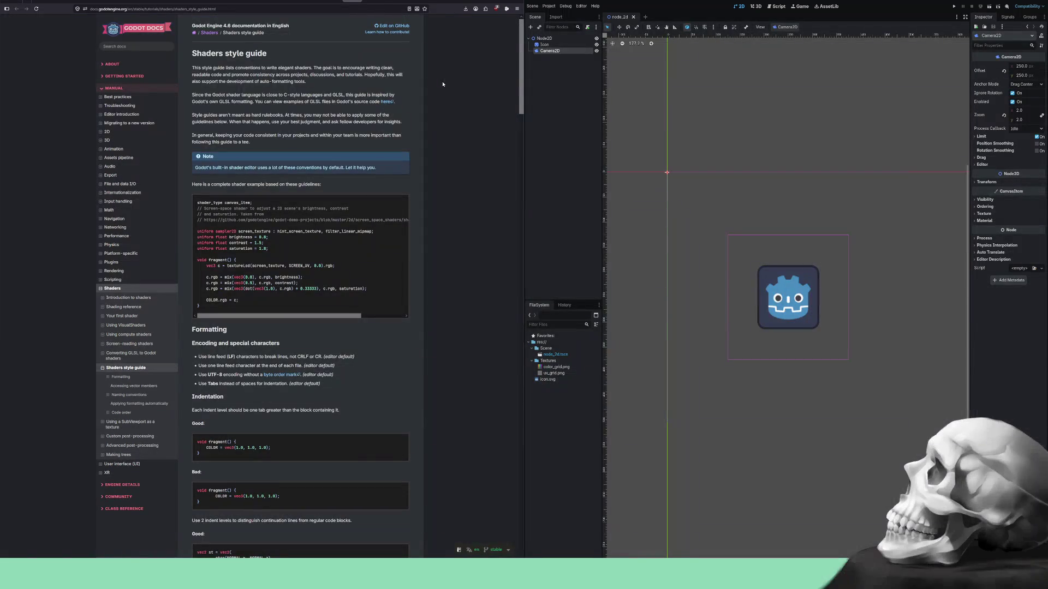
{"action": "key", "text": "Right"}
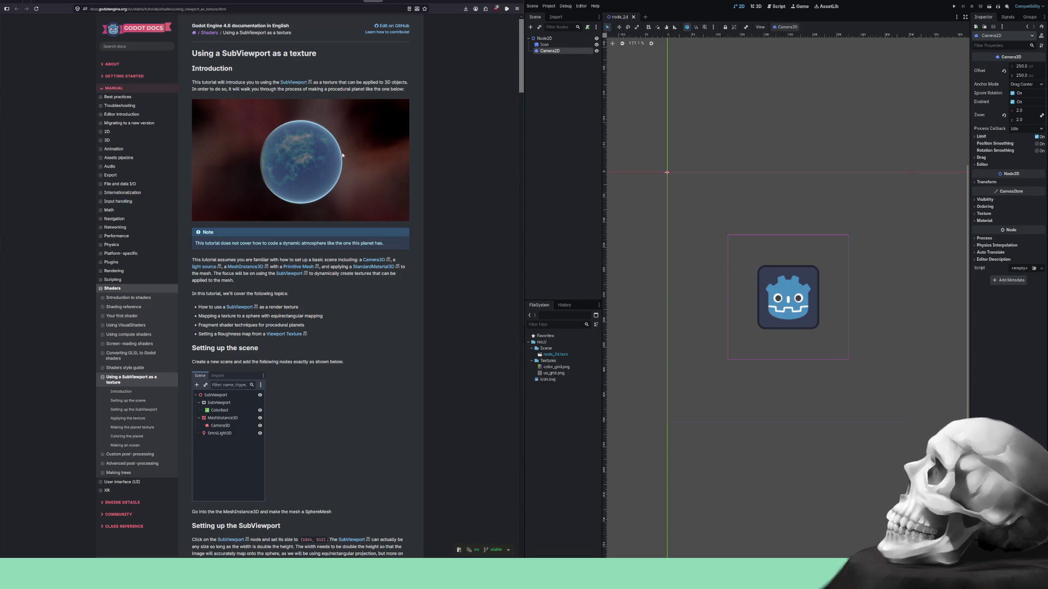
Read the SubViewport texture tutorial down to its comments, then continue to Custom post-processing.
{"action": "scroll", "coordinate": [351, 153], "scroll_direction": "down", "scroll_amount": 5}
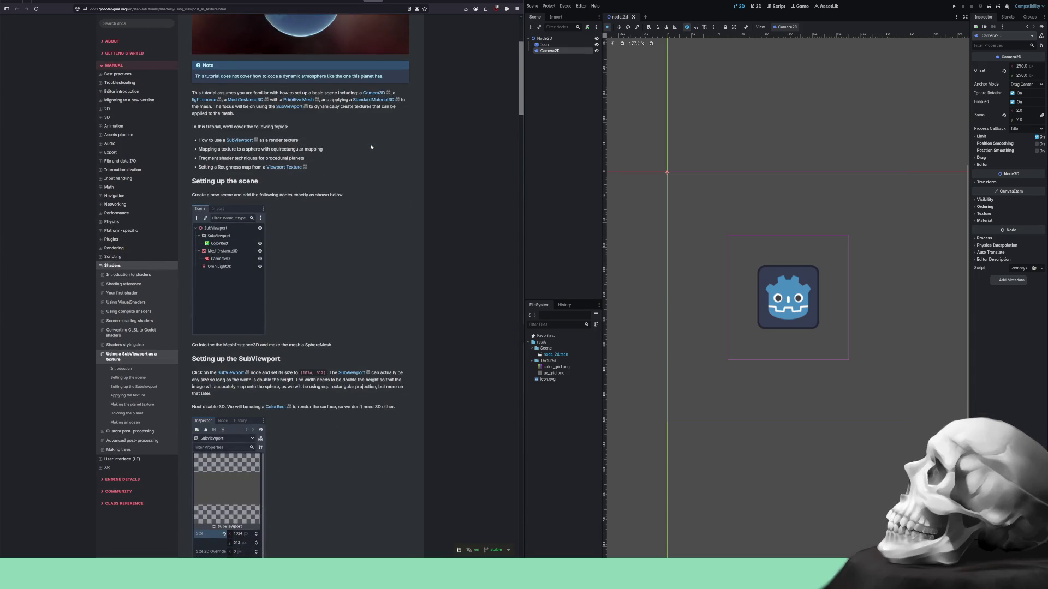
{"action": "scroll", "coordinate": [371, 147], "scroll_direction": "down", "scroll_amount": 9}
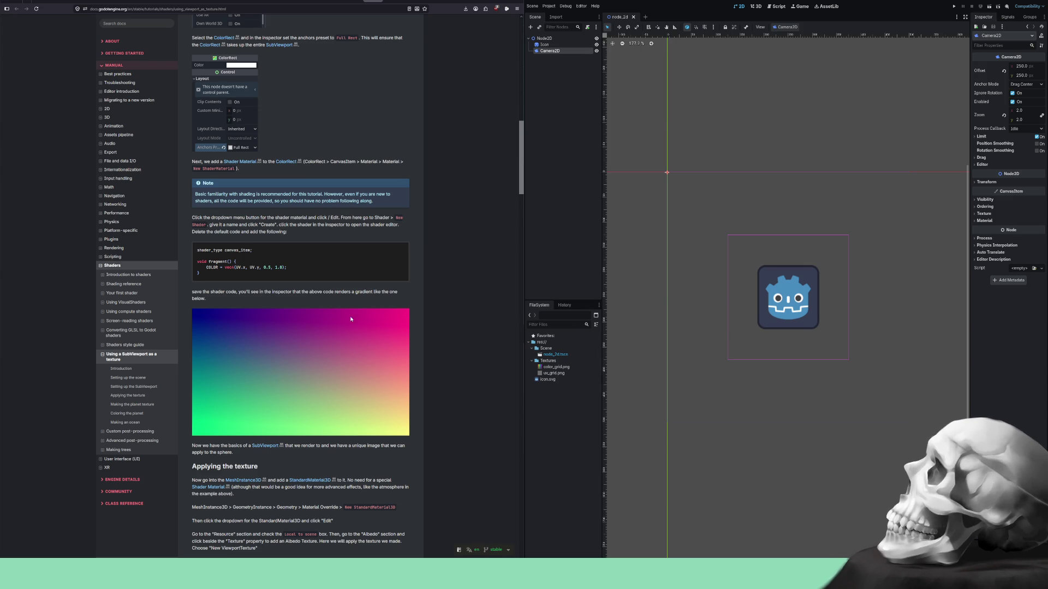
{"action": "scroll", "coordinate": [432, 283], "scroll_direction": "down", "scroll_amount": 5}
{"action": "scroll", "coordinate": [431, 283], "scroll_direction": "down", "scroll_amount": 10}
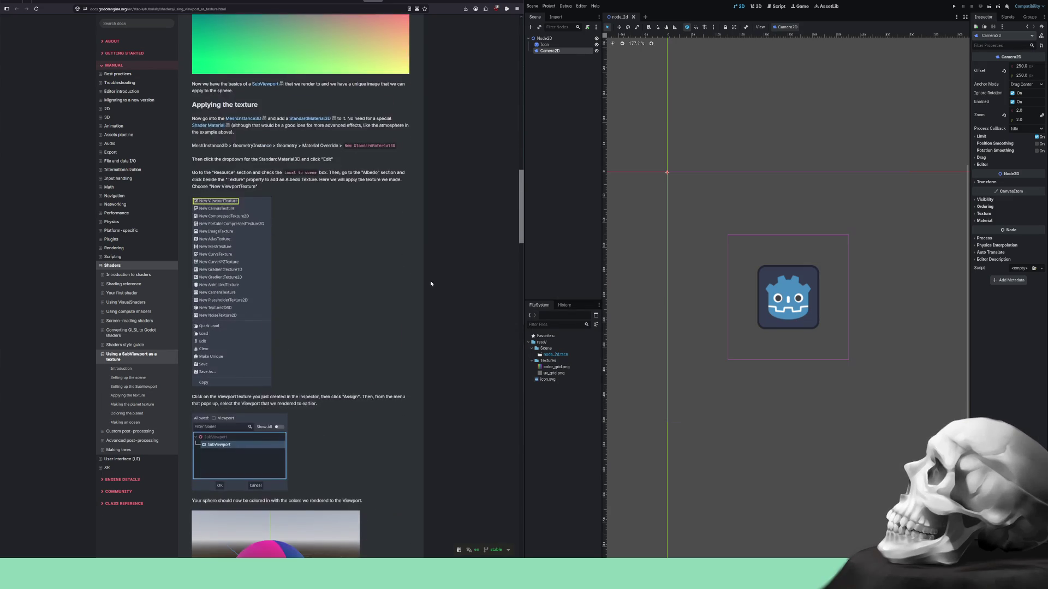
{"action": "scroll", "coordinate": [430, 283], "scroll_direction": "down", "scroll_amount": 10}
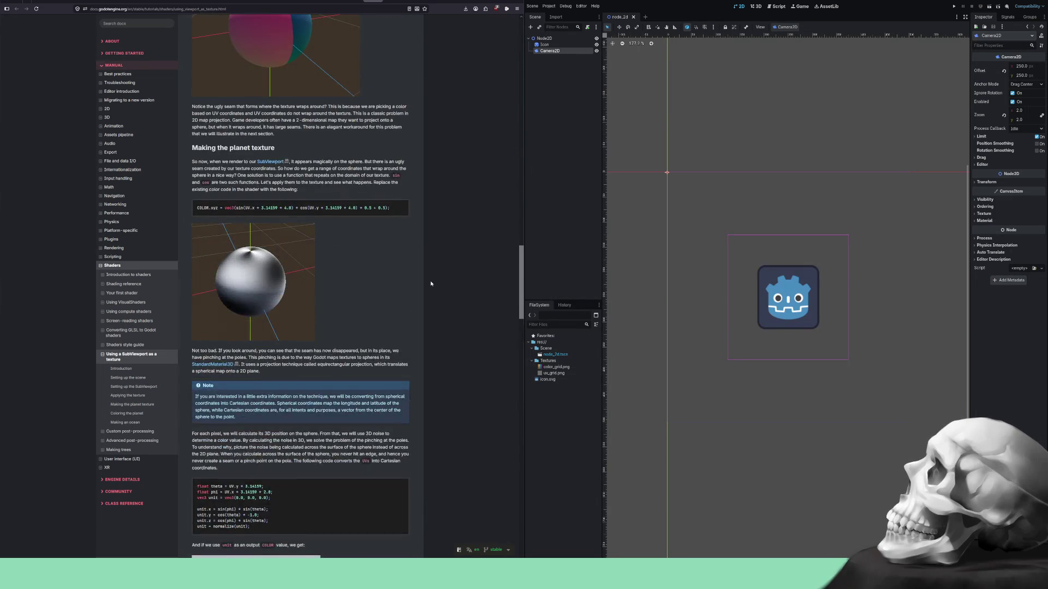
{"action": "scroll", "coordinate": [429, 283], "scroll_direction": "down", "scroll_amount": 12}
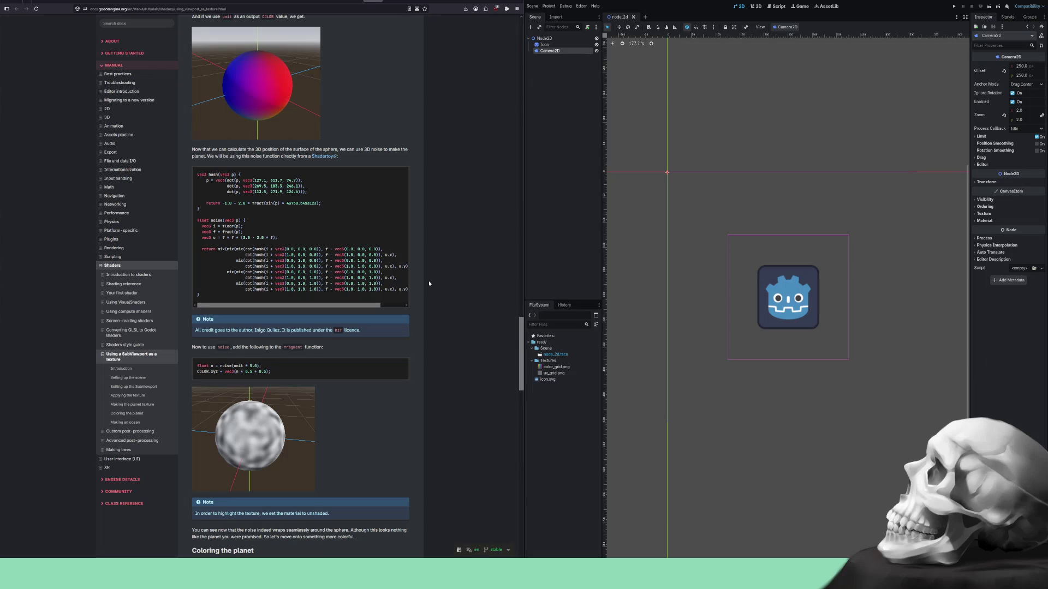
{"action": "scroll", "coordinate": [429, 283], "scroll_direction": "down", "scroll_amount": 15}
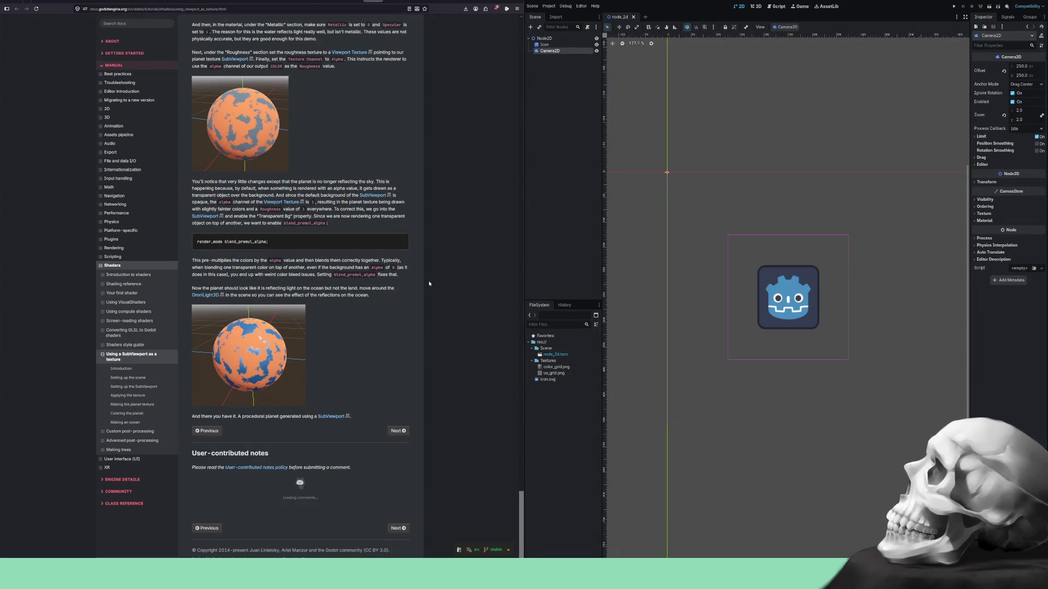
{"action": "middle_click", "coordinate": [423, 316]}
{"action": "scroll", "coordinate": [419, 191], "scroll_direction": "up", "scroll_amount": 20}
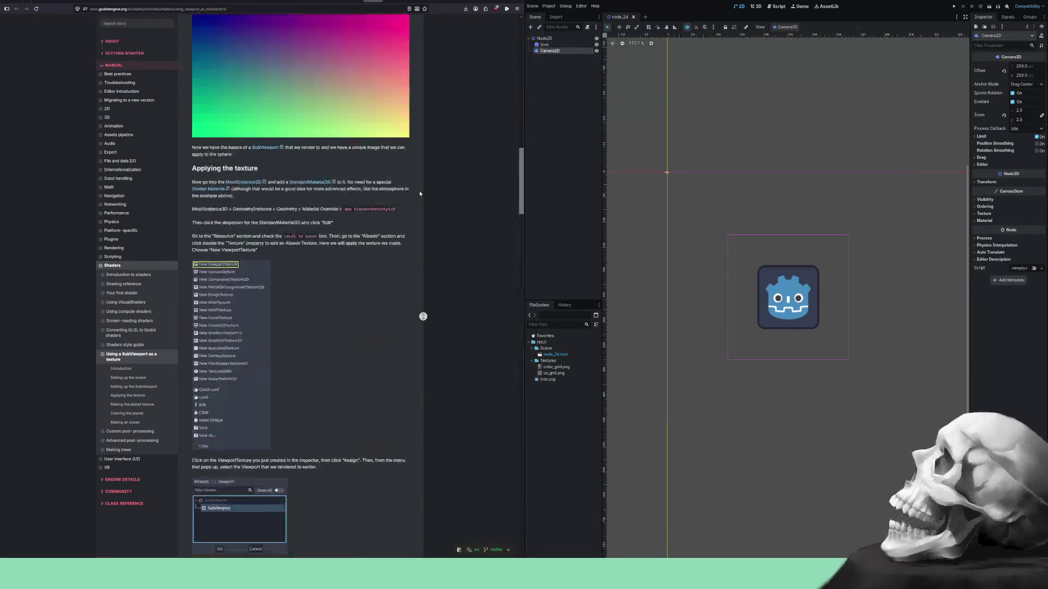
{"action": "key", "text": "alt+Right"}
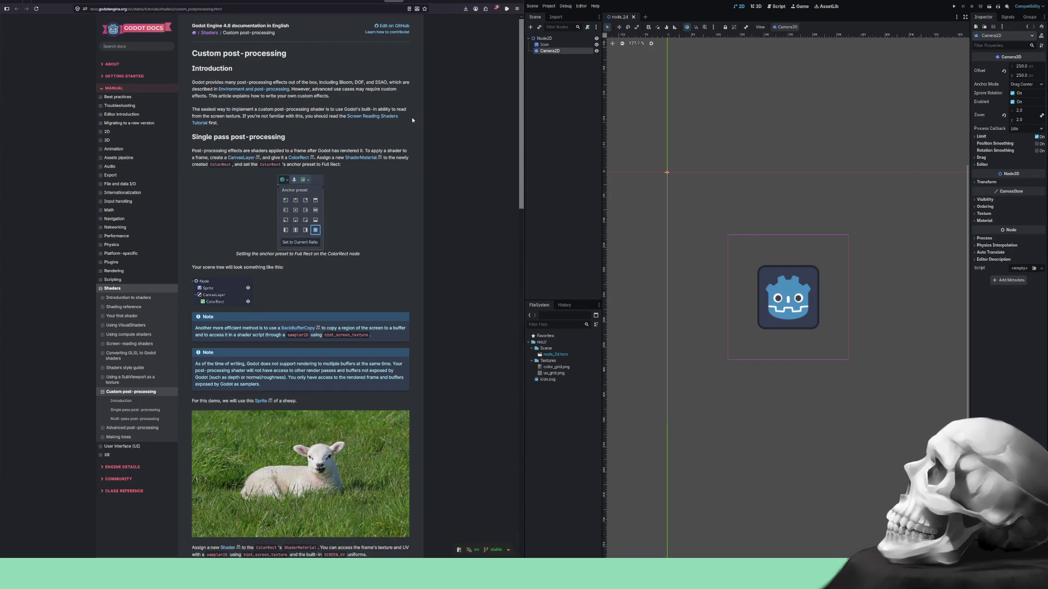
Skim Custom post-processing to its end, then open Advanced post-processing from the sidebar.
{"action": "scroll", "coordinate": [412, 120], "scroll_direction": "down", "scroll_amount": 10}
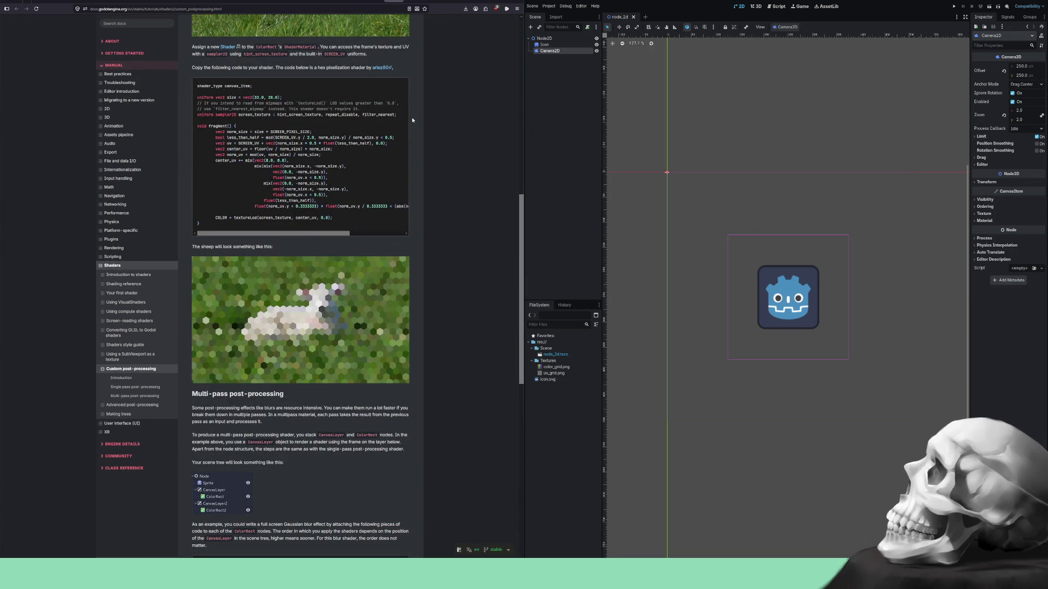
{"action": "scroll", "coordinate": [412, 120], "scroll_direction": "down", "scroll_amount": 5}
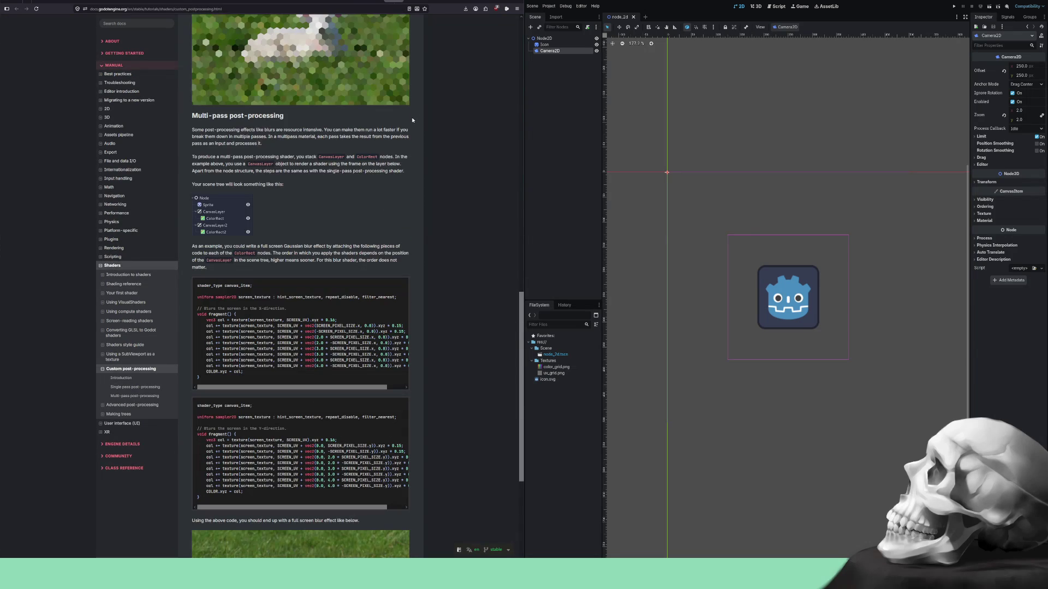
{"action": "scroll", "coordinate": [412, 120], "scroll_direction": "down", "scroll_amount": 8}
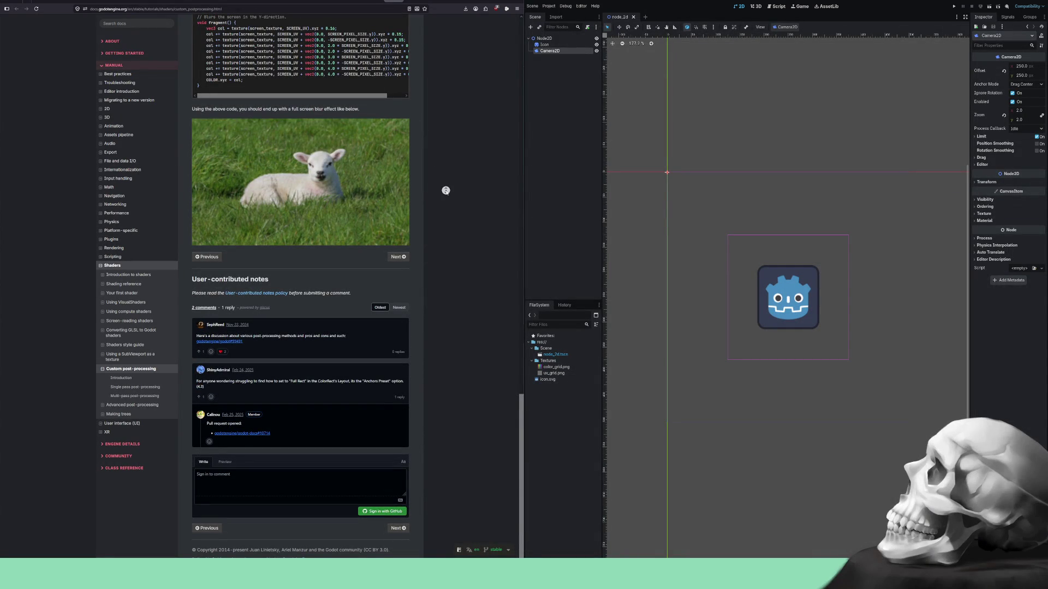
{"action": "scroll", "coordinate": [446, 190], "scroll_direction": "up", "scroll_amount": 15}
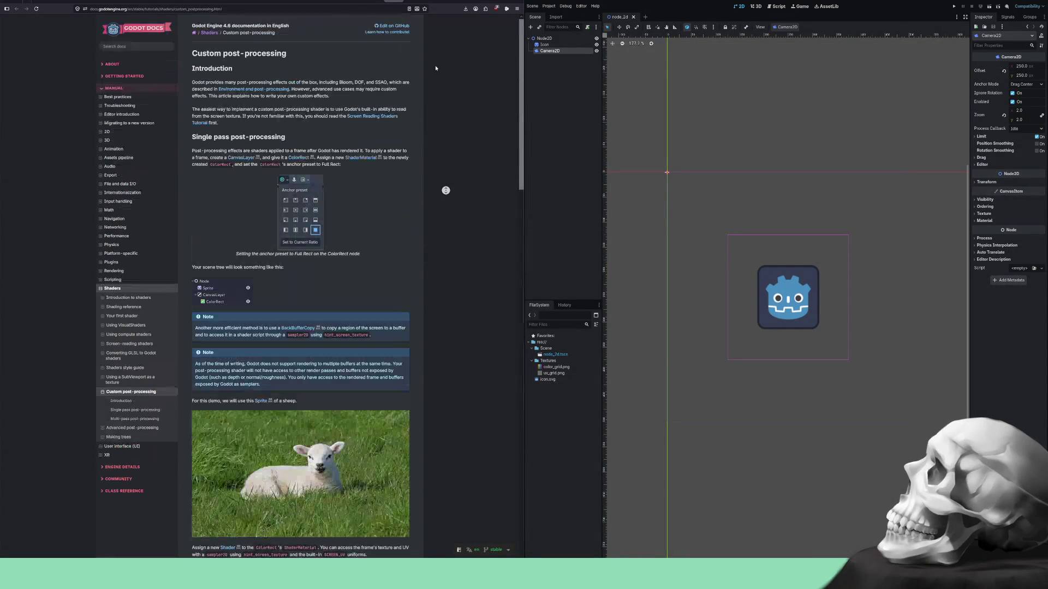
{"action": "left_click", "coordinate": [132, 428]}
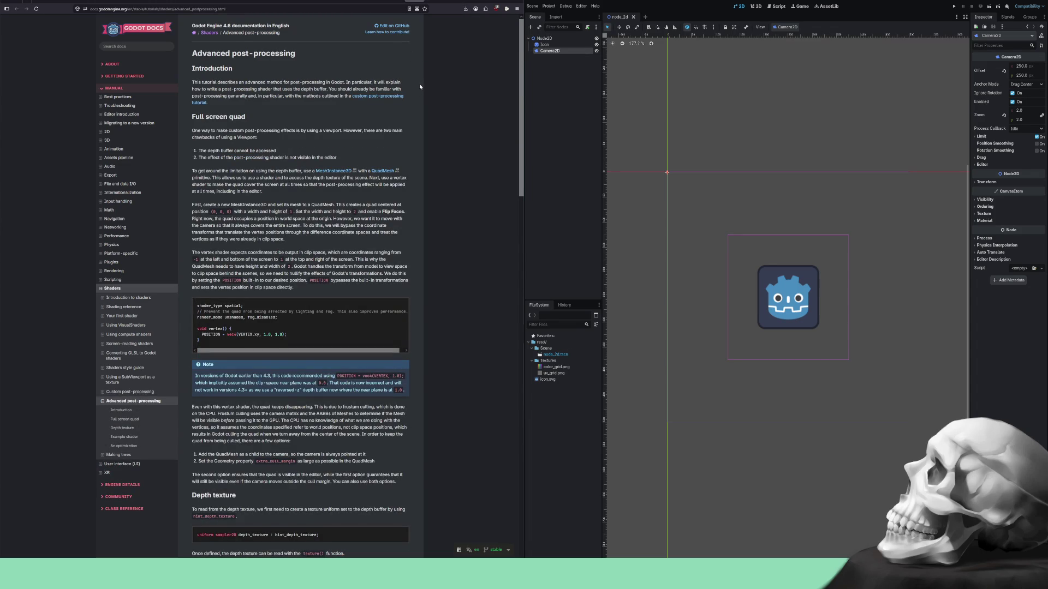
Scroll Advanced post-processing down to its user comments, then advance to Making trees.
{"action": "scroll", "coordinate": [424, 76], "scroll_direction": "down", "scroll_amount": 7}
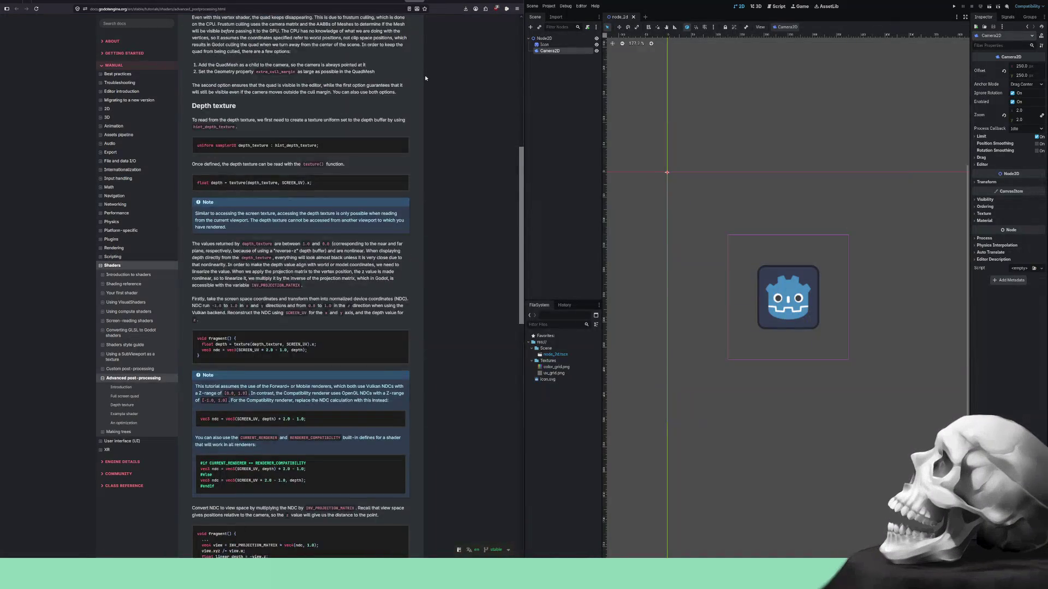
{"action": "scroll", "coordinate": [425, 78], "scroll_direction": "up", "scroll_amount": 7}
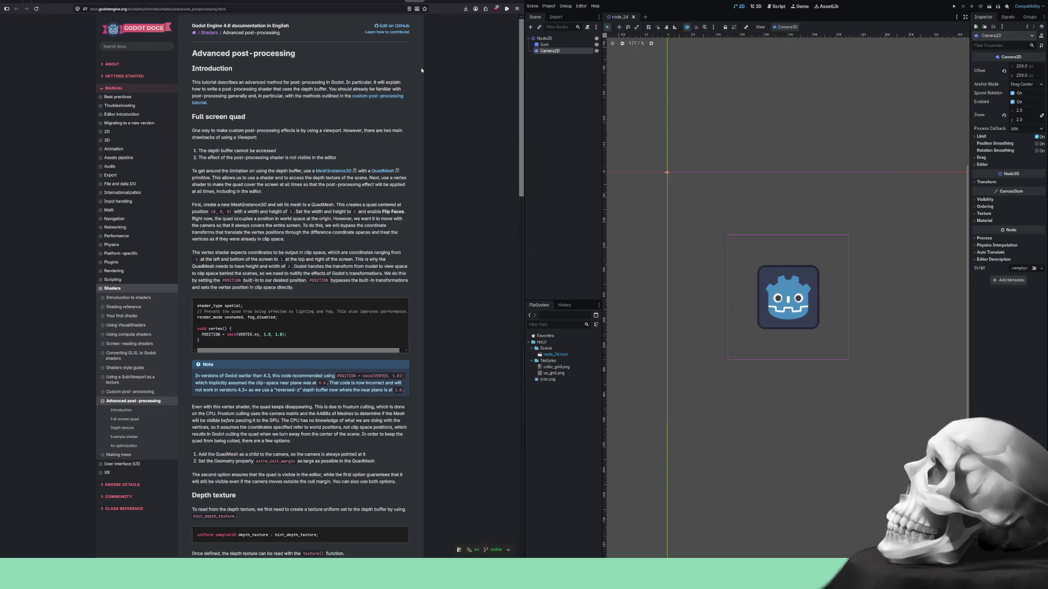
{"action": "scroll", "coordinate": [418, 153], "scroll_direction": "down", "scroll_amount": 2}
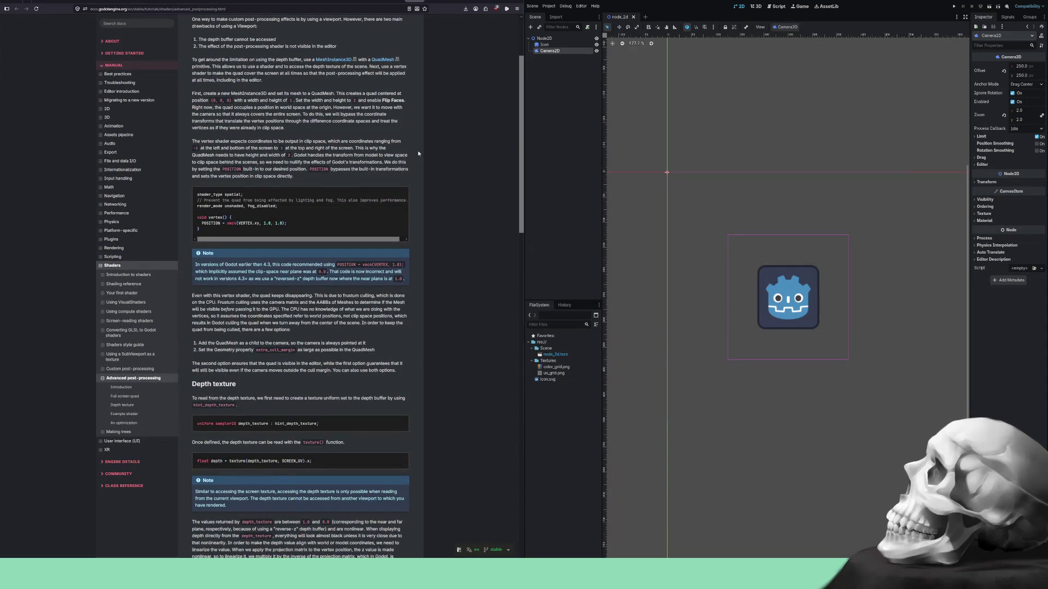
{"action": "scroll", "coordinate": [418, 153], "scroll_direction": "down", "scroll_amount": 2}
{"action": "scroll", "coordinate": [418, 152], "scroll_direction": "down", "scroll_amount": 2}
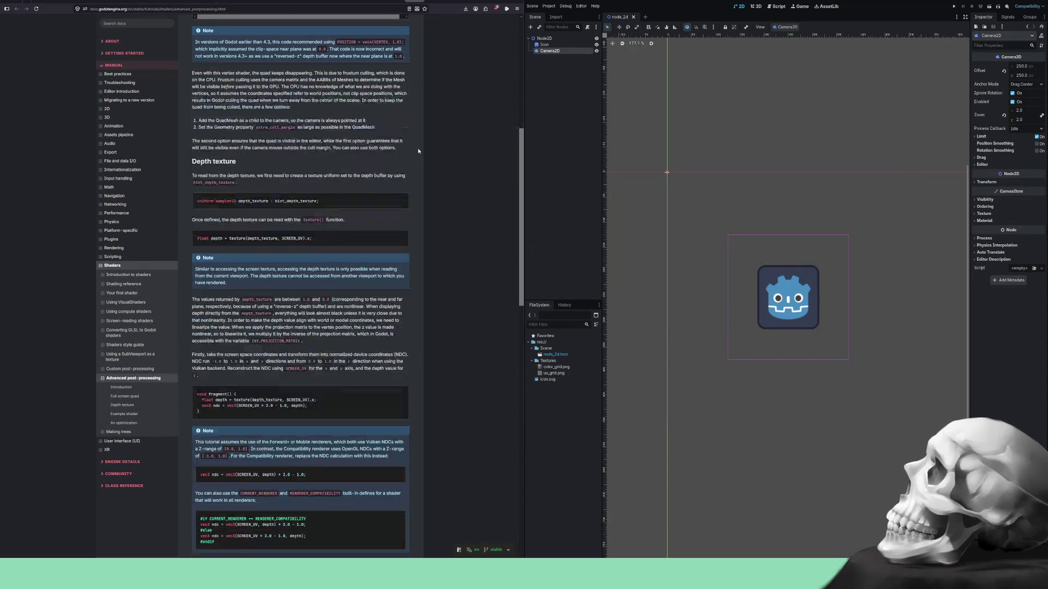
{"action": "scroll", "coordinate": [418, 150], "scroll_direction": "down", "scroll_amount": 2}
{"action": "scroll", "coordinate": [418, 150], "scroll_direction": "down", "scroll_amount": 2}
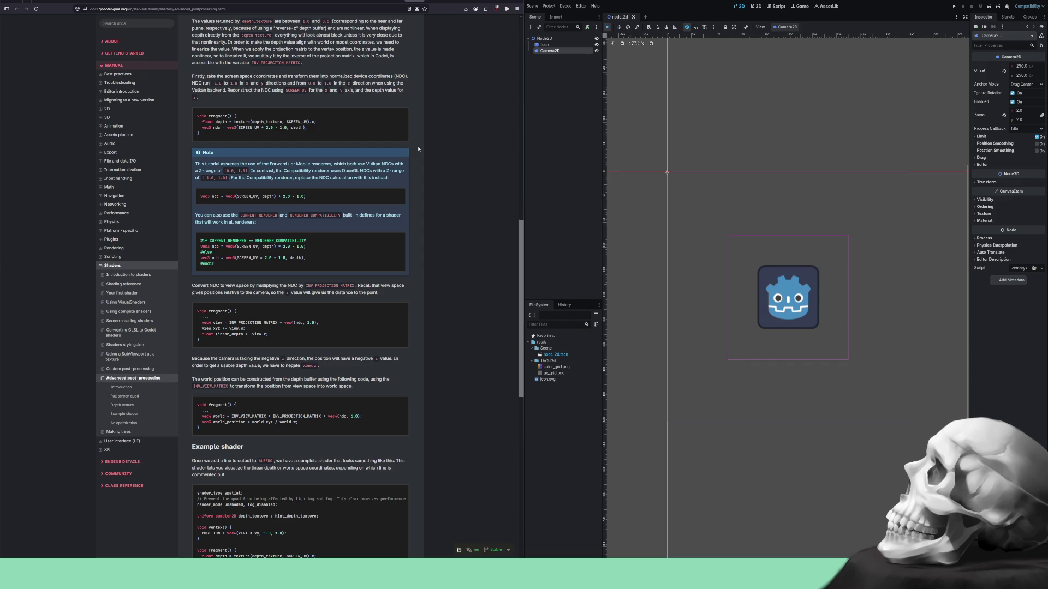
{"action": "scroll", "coordinate": [418, 148], "scroll_direction": "down", "scroll_amount": 2}
{"action": "scroll", "coordinate": [418, 146], "scroll_direction": "down", "scroll_amount": 2}
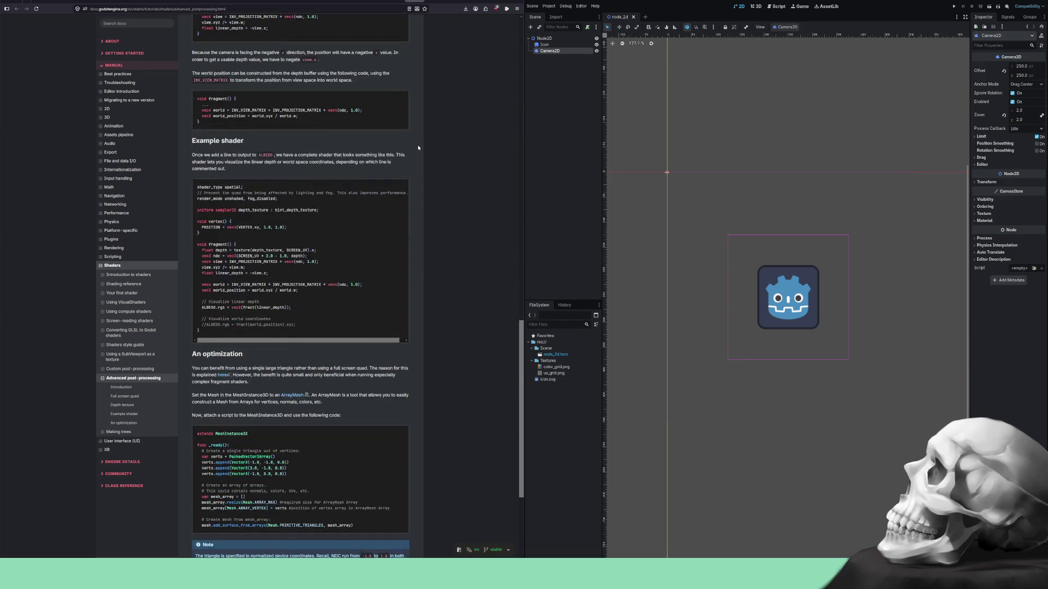
{"action": "scroll", "coordinate": [417, 146], "scroll_direction": "down", "scroll_amount": 2}
{"action": "scroll", "coordinate": [417, 146], "scroll_direction": "down", "scroll_amount": 1}
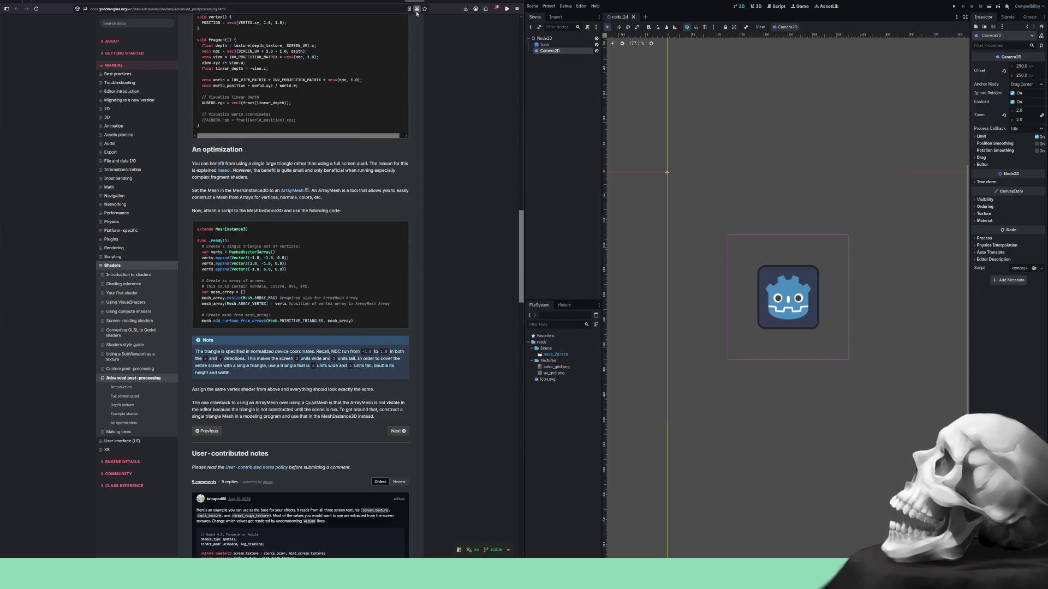
{"action": "key", "text": "Right"}
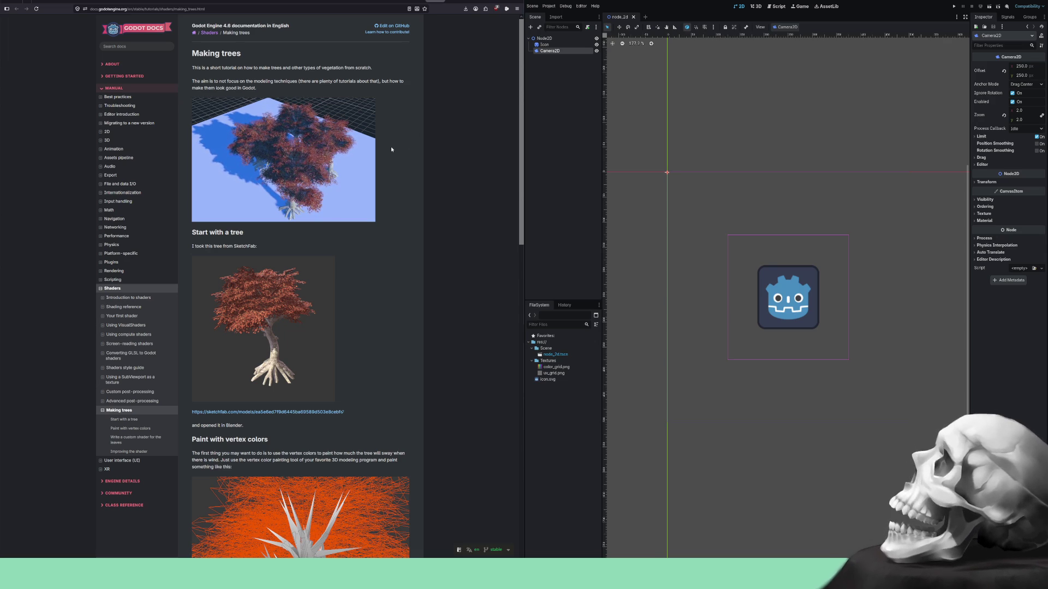
Read through the Making trees leaf shader examples, then go back to Introduction to shaders.
{"action": "scroll", "coordinate": [391, 149], "scroll_direction": "down", "scroll_amount": 1}
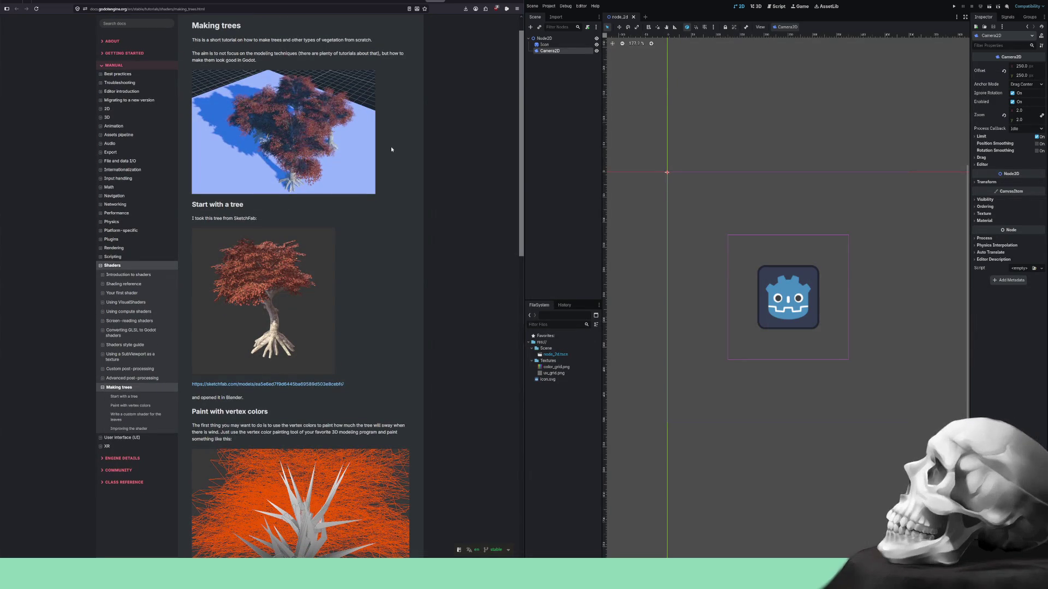
{"action": "scroll", "coordinate": [390, 149], "scroll_direction": "down", "scroll_amount": 3}
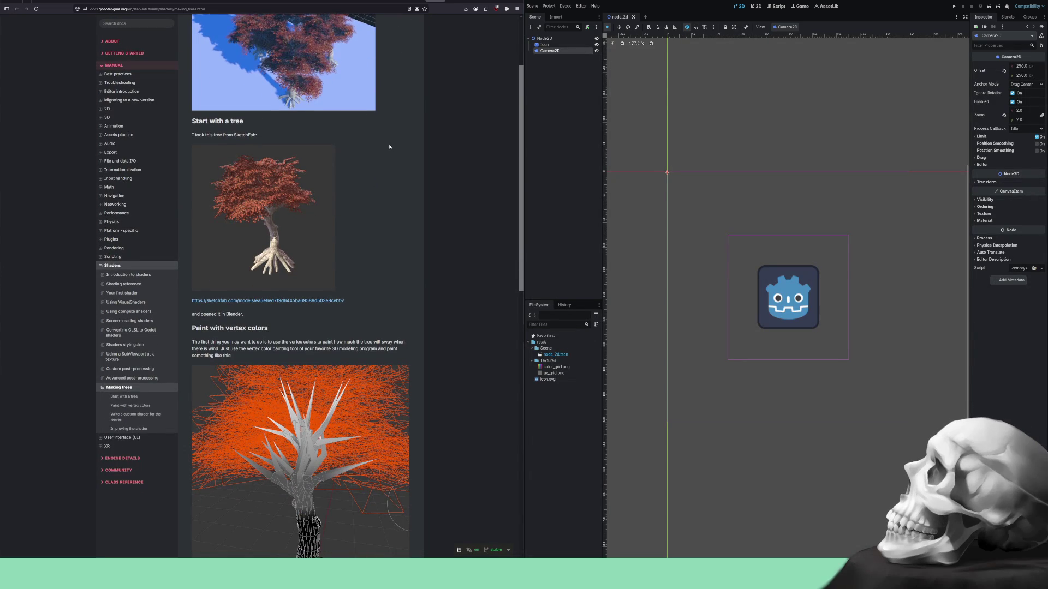
{"action": "scroll", "coordinate": [389, 146], "scroll_direction": "down", "scroll_amount": 3}
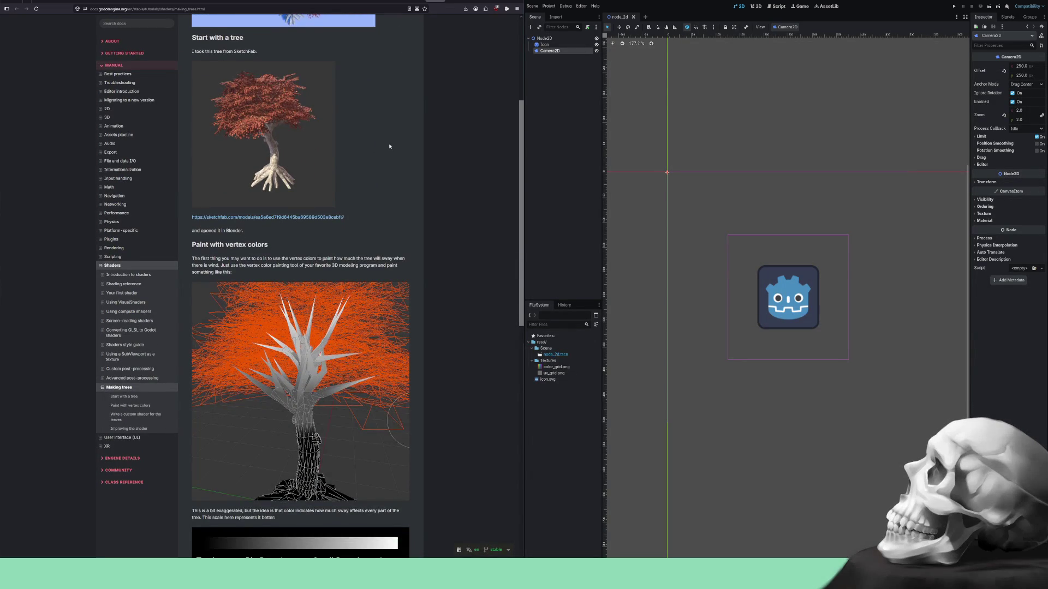
{"action": "scroll", "coordinate": [389, 147], "scroll_direction": "down", "scroll_amount": 10}
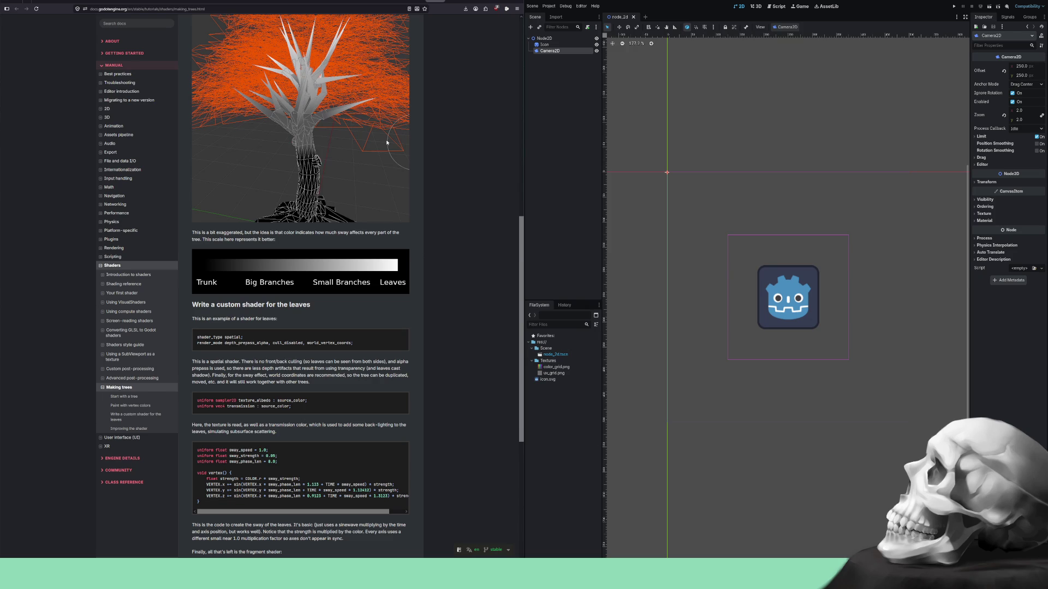
{"action": "scroll", "coordinate": [387, 143], "scroll_direction": "down", "scroll_amount": 10}
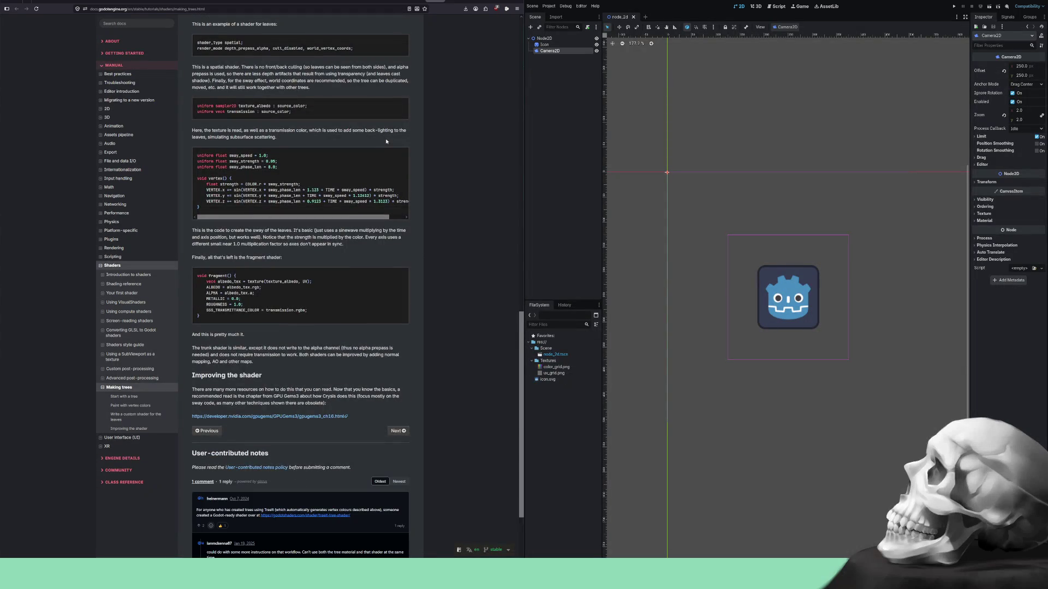
{"action": "scroll", "coordinate": [386, 142], "scroll_direction": "down", "scroll_amount": 4}
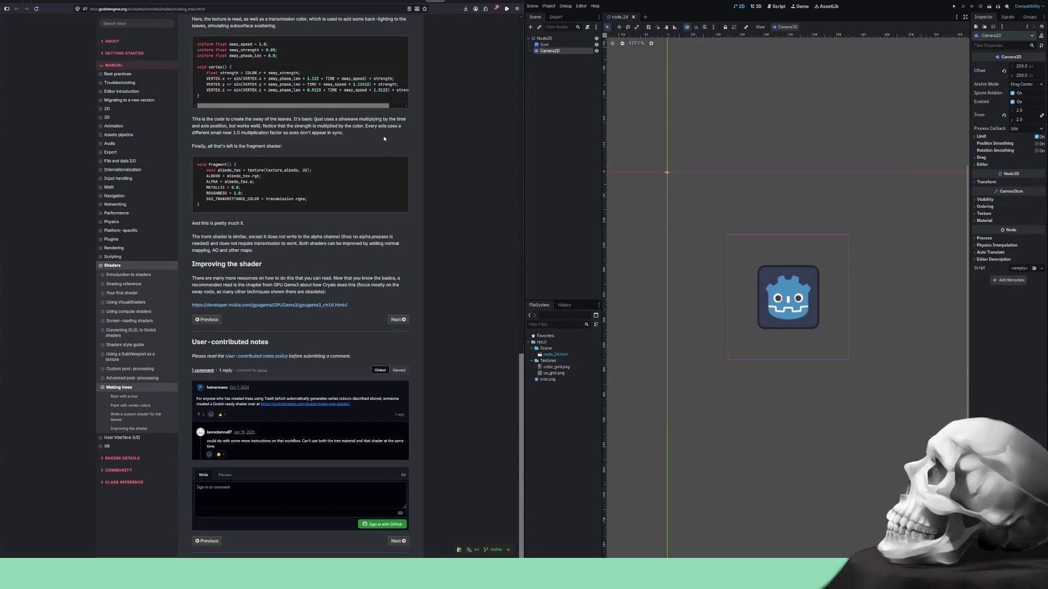
{"action": "scroll", "coordinate": [384, 139], "scroll_direction": "up", "scroll_amount": 10}
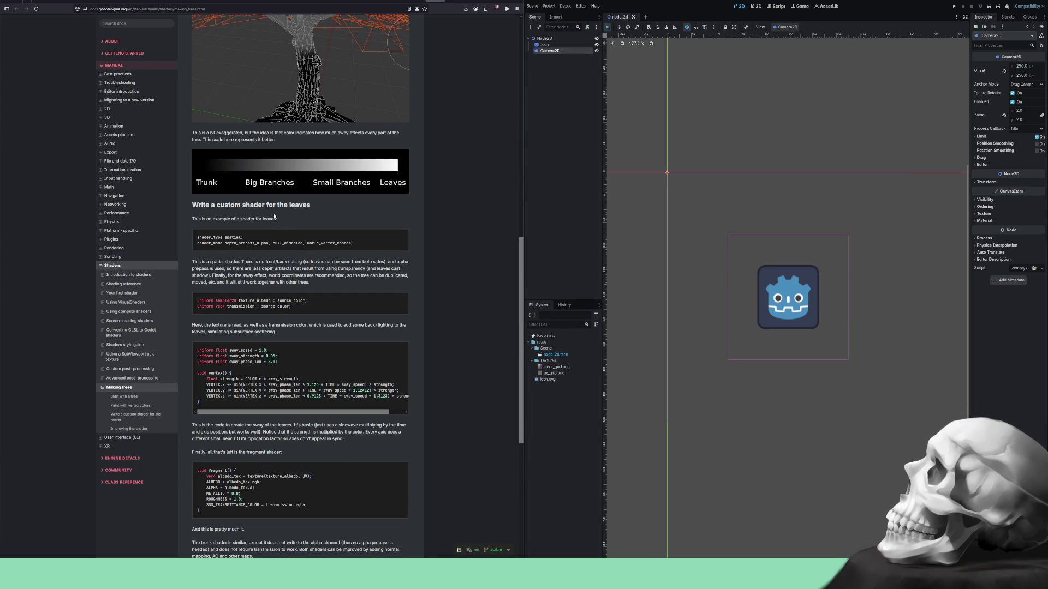
{"action": "scroll", "coordinate": [274, 217], "scroll_direction": "down", "scroll_amount": 5}
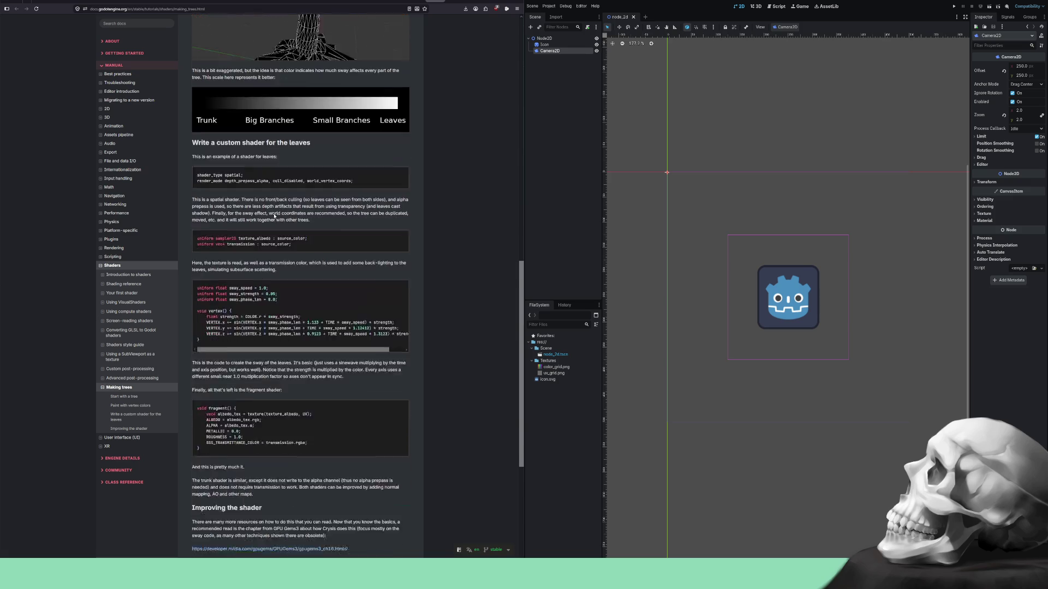
{"action": "scroll", "coordinate": [275, 215], "scroll_direction": "up", "scroll_amount": 1}
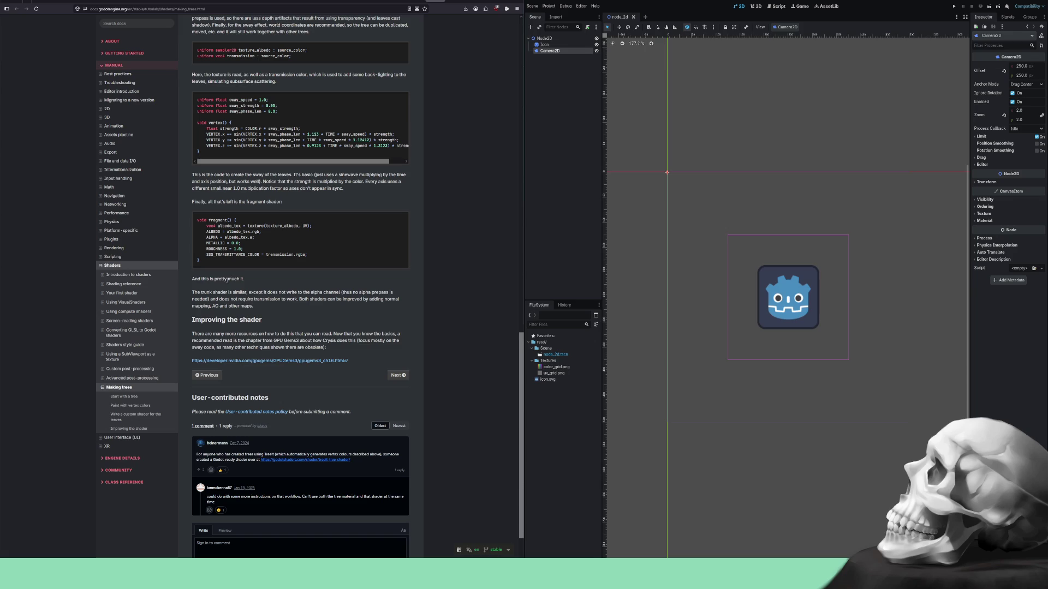
{"action": "scroll", "coordinate": [291, 269], "scroll_direction": "up", "scroll_amount": 20}
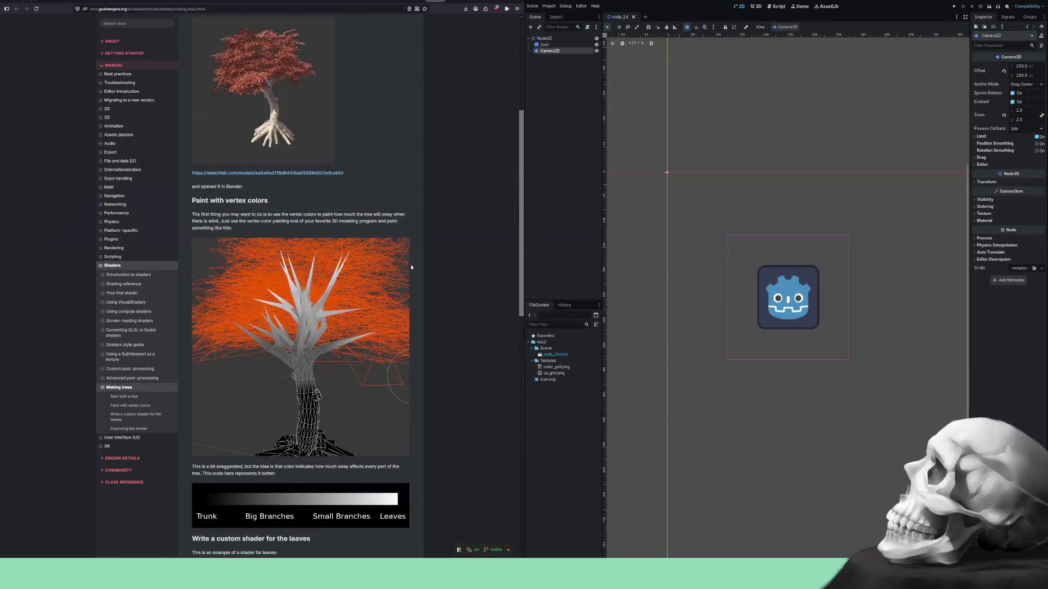
{"action": "scroll", "coordinate": [411, 267], "scroll_direction": "up", "scroll_amount": 2}
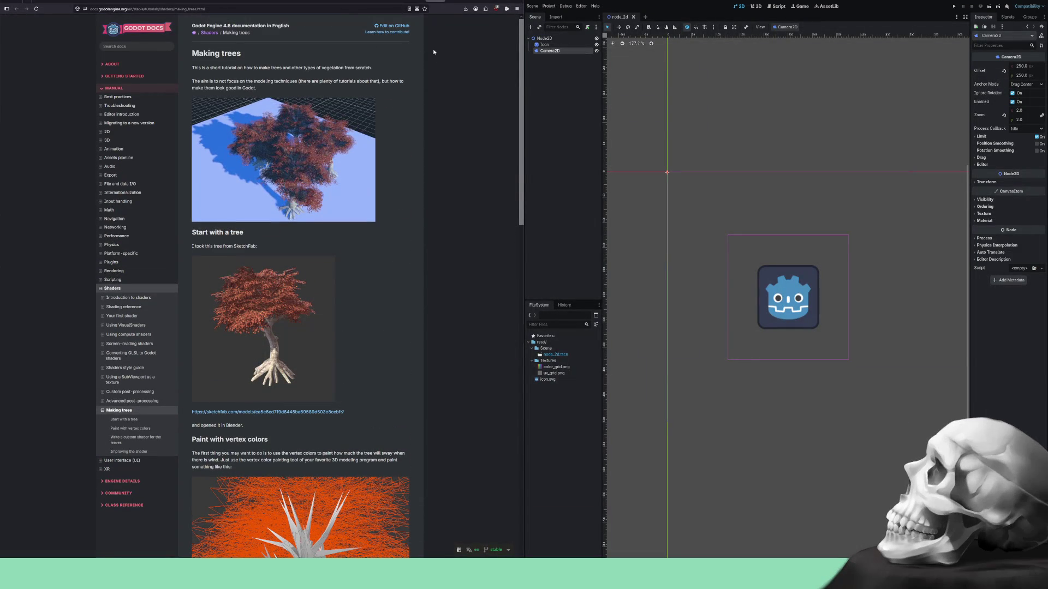
{"action": "key", "text": "alt+Left"}
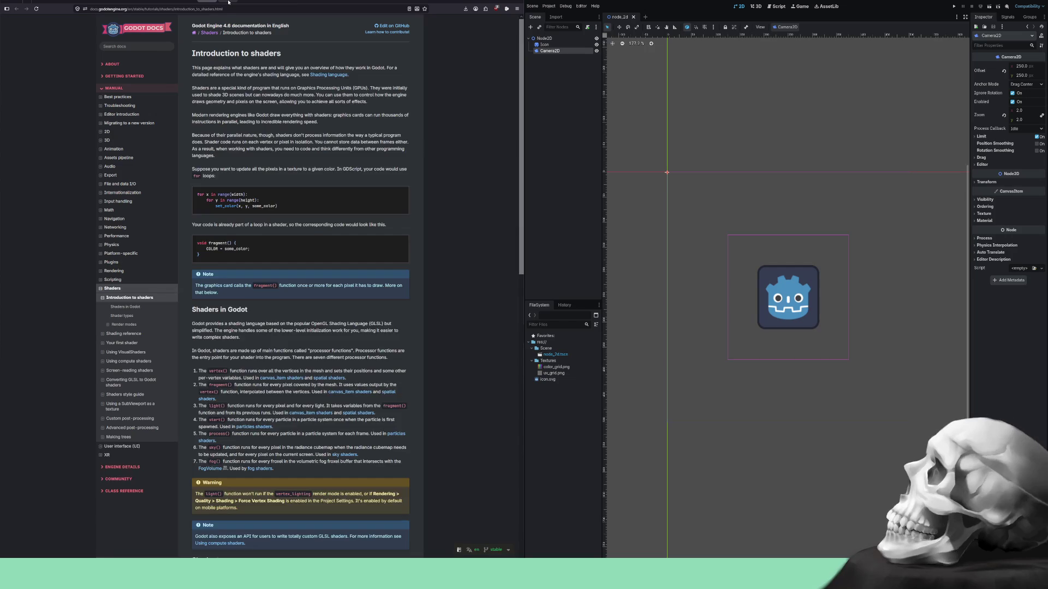
From the Your first shader page, open the 2D, first 3D and second 3D shader tutorials in new tabs.
{"action": "key", "text": "alt+Left"}
{"action": "key", "text": "alt+Left"}
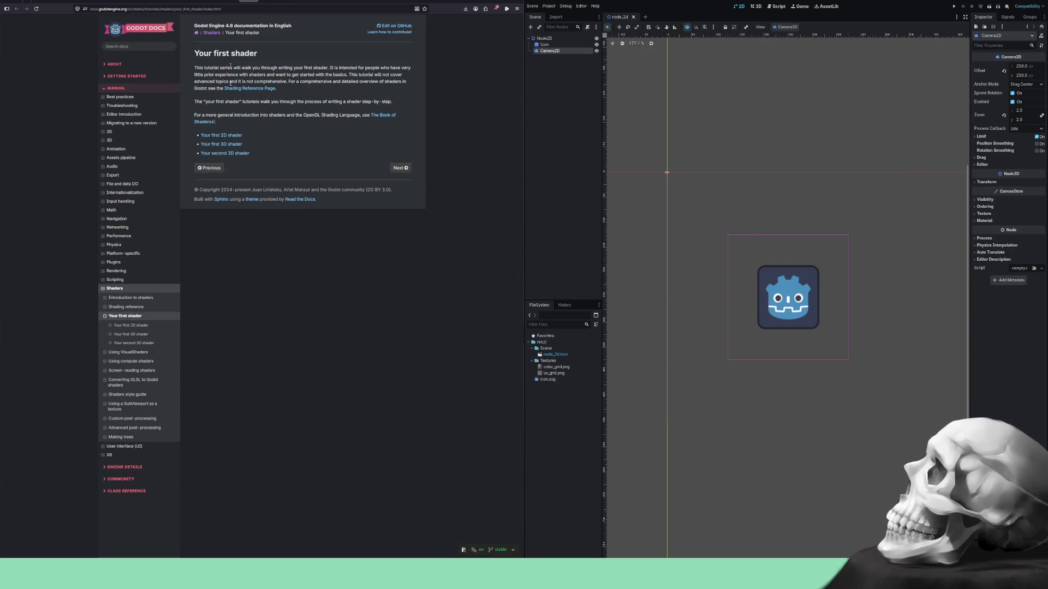
{"action": "right_click", "coordinate": [233, 136]}
{"action": "left_click", "coordinate": [247, 141]}
{"action": "right_click", "coordinate": [232, 144]}
{"action": "left_click", "coordinate": [249, 152]}
{"action": "right_click", "coordinate": [249, 153]}
{"action": "left_click", "coordinate": [252, 159]}
Open the 'Your first 2D shader' tutorial, skim it, and select node_2d.tscn in FileSystem to rename.
{"action": "left_click", "coordinate": [221, 134]}
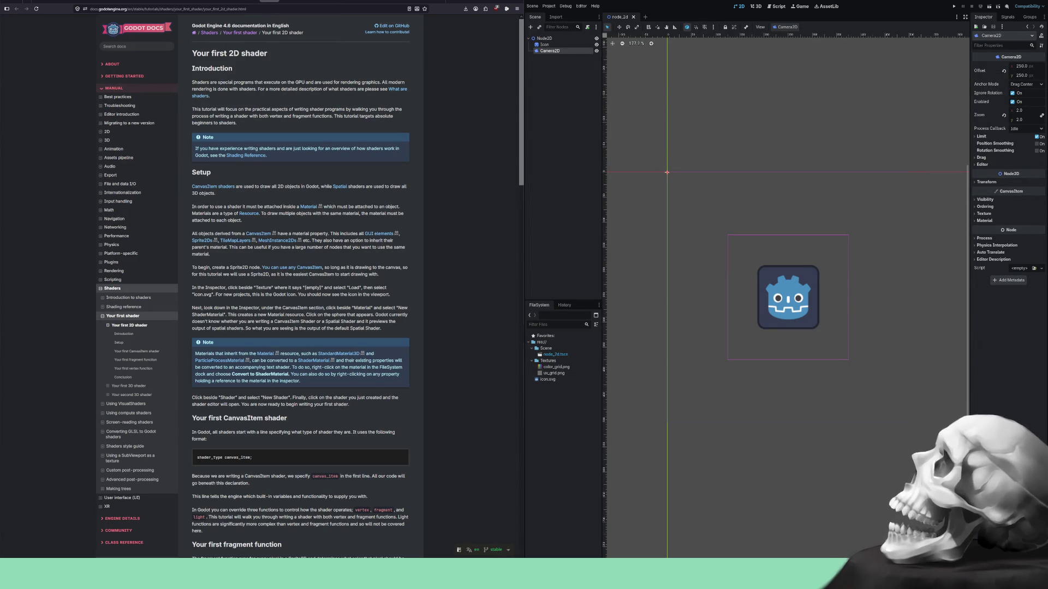
{"action": "scroll", "coordinate": [266, 200], "scroll_direction": "down", "scroll_amount": 15}
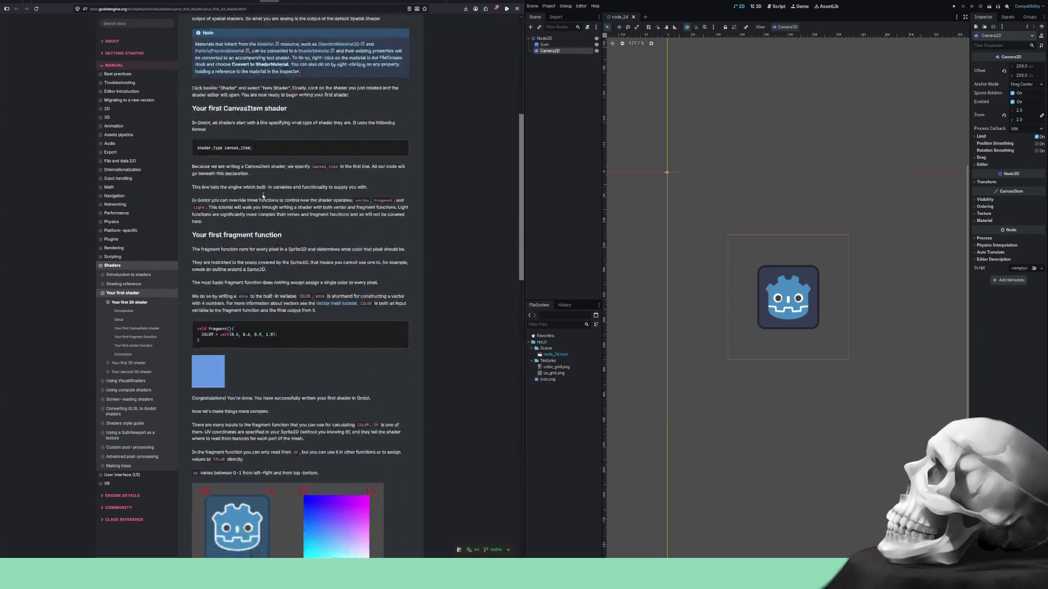
{"action": "scroll", "coordinate": [263, 194], "scroll_direction": "down", "scroll_amount": 4}
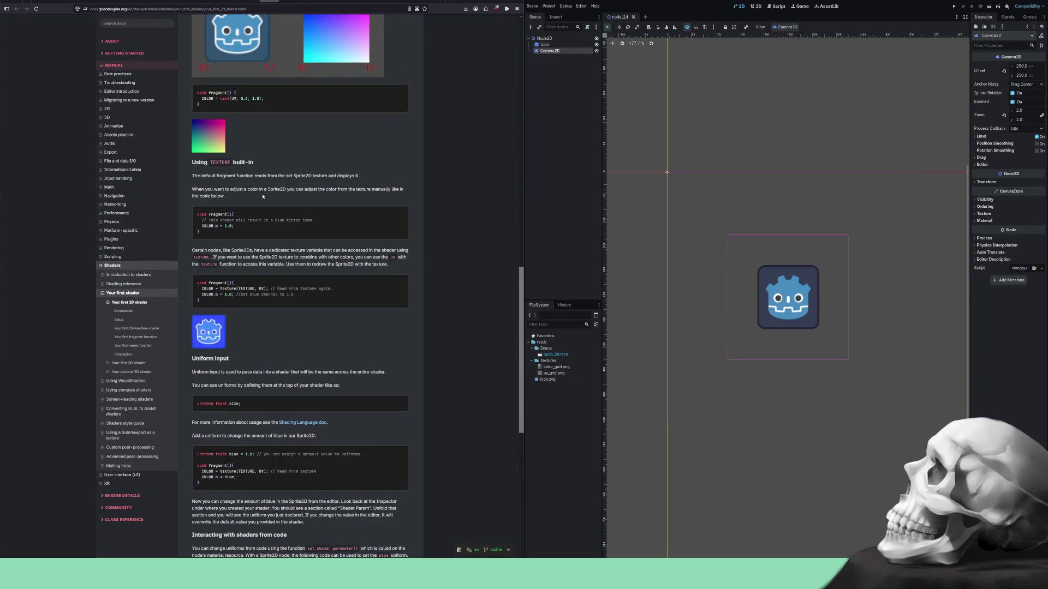
{"action": "scroll", "coordinate": [262, 196], "scroll_direction": "up", "scroll_amount": 20}
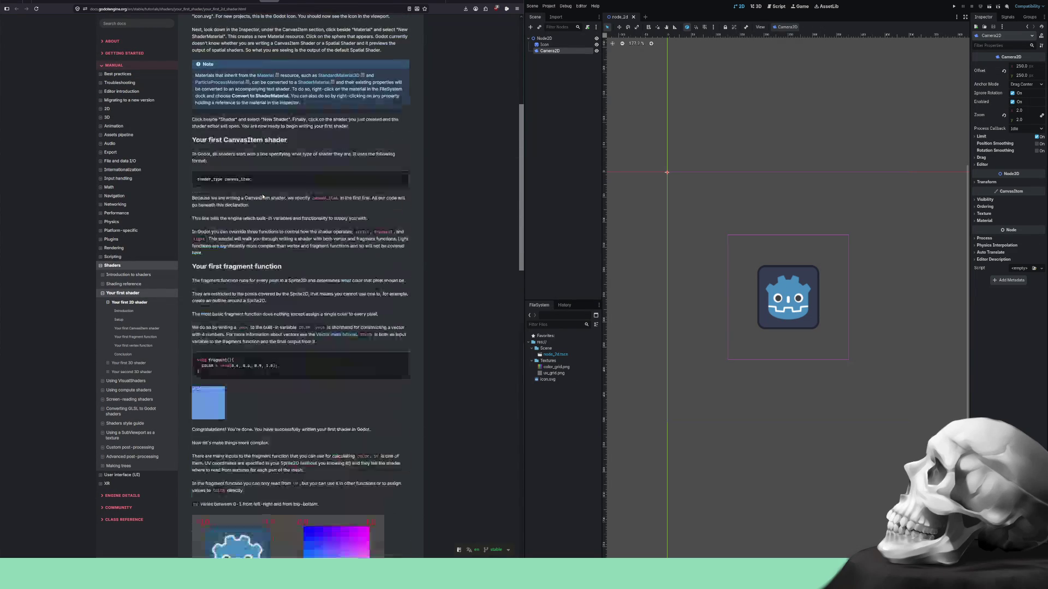
{"action": "scroll", "coordinate": [263, 196], "scroll_direction": "down", "scroll_amount": 2}
{"action": "scroll", "coordinate": [263, 196], "scroll_direction": "up", "scroll_amount": 2}
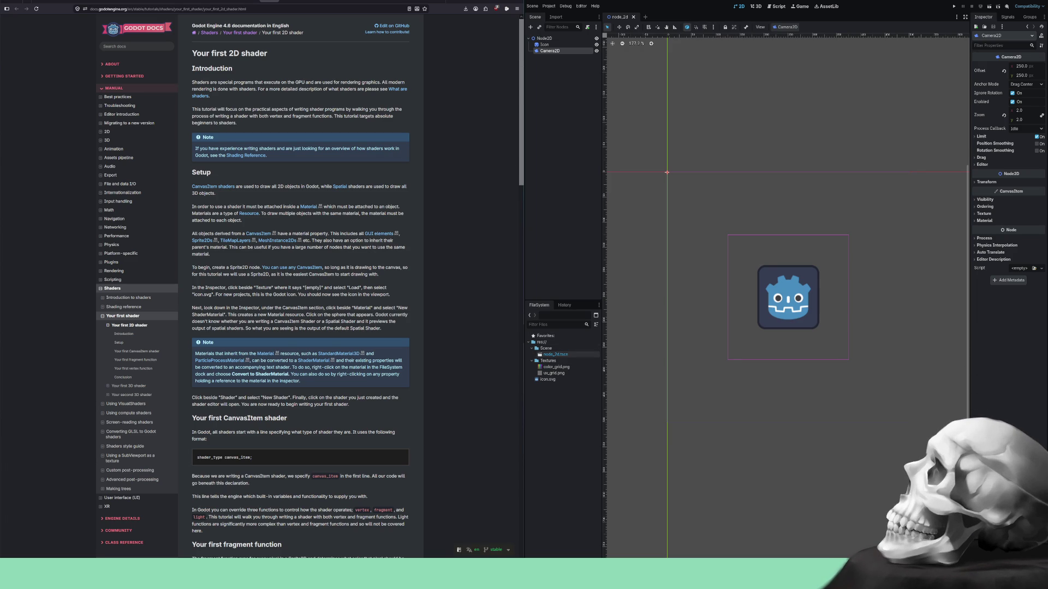
{"action": "left_click", "coordinate": [556, 355]}
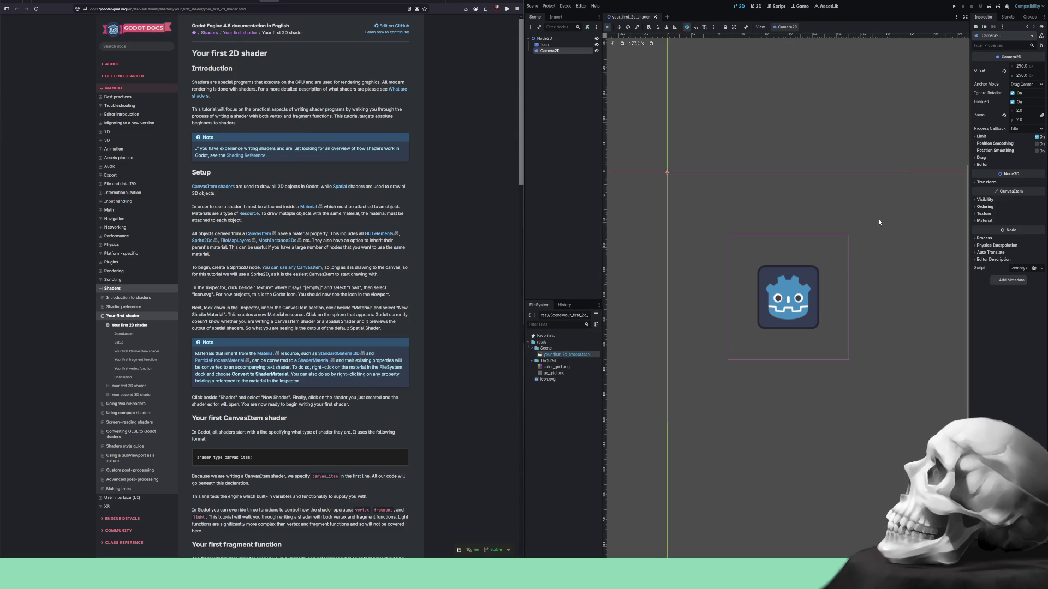
{"action": "left_click", "coordinate": [545, 44]}
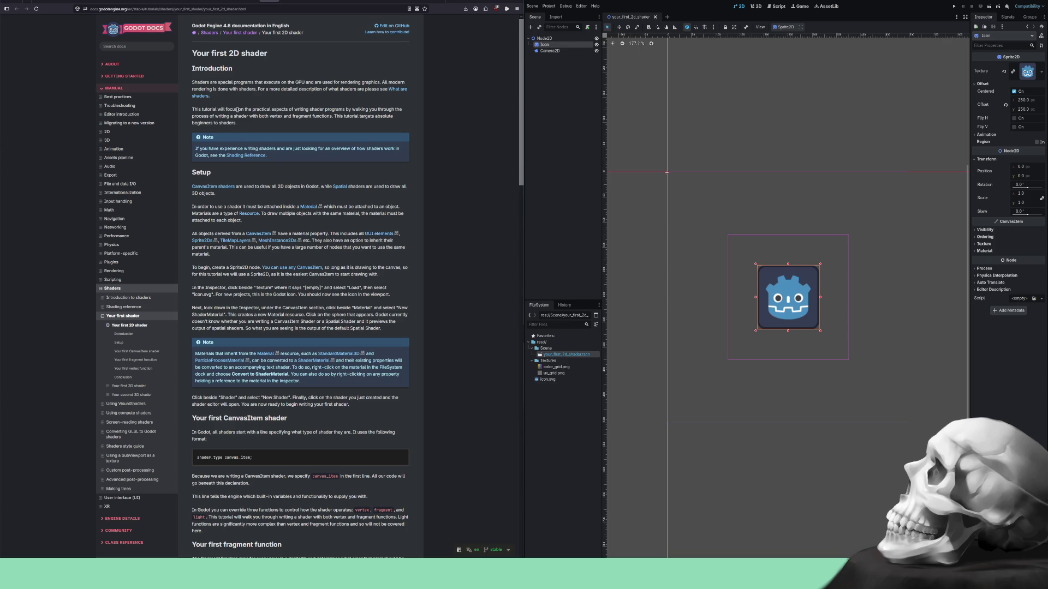
{"action": "mouse_move", "coordinate": [331, 109]}
{"action": "left_mouse_down"}
{"action": "mouse_move", "coordinate": [396, 110]}
{"action": "mouse_move", "coordinate": [254, 116]}
{"action": "mouse_move", "coordinate": [315, 116]}
{"action": "mouse_move", "coordinate": [210, 138]}
{"action": "mouse_move", "coordinate": [260, 160]}
{"action": "mouse_move", "coordinate": [237, 188]}
{"action": "mouse_move", "coordinate": [321, 187]}
{"action": "left_mouse_up"}
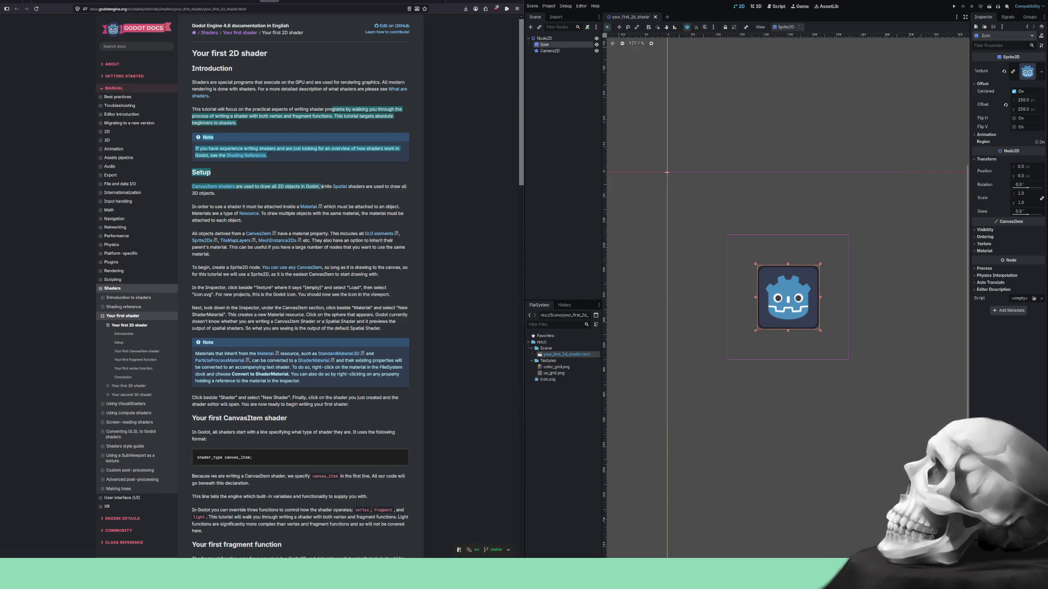
{"action": "left_click_drag", "start_coordinate": [322, 187], "coordinate": [294, 201]}
{"action": "left_click_drag", "start_coordinate": [207, 206], "coordinate": [235, 213]}
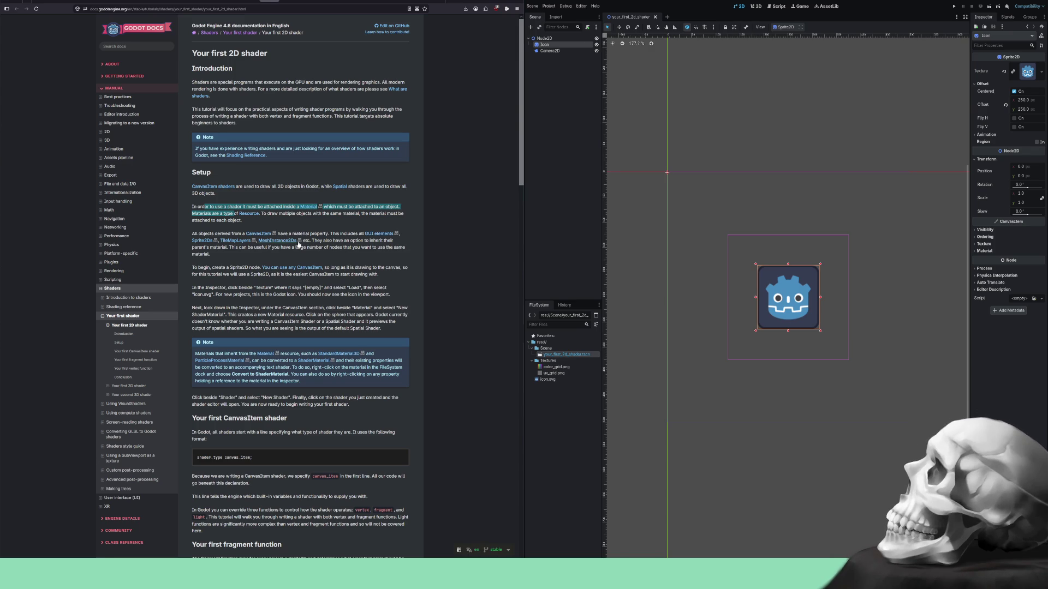
{"action": "mouse_move", "coordinate": [311, 241]}
{"action": "left_mouse_down"}
{"action": "mouse_move", "coordinate": [370, 241]}
{"action": "mouse_move", "coordinate": [200, 249]}
{"action": "mouse_move", "coordinate": [403, 248]}
{"action": "mouse_move", "coordinate": [210, 267]}
{"action": "mouse_move", "coordinate": [251, 267]}
{"action": "left_mouse_up"}
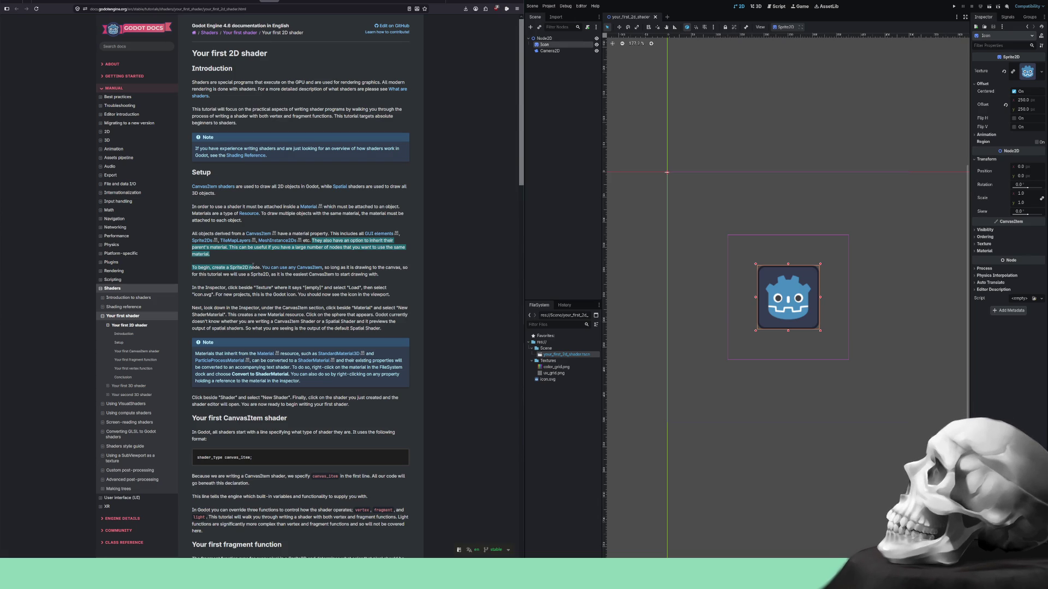
{"action": "left_click", "coordinate": [544, 53]}
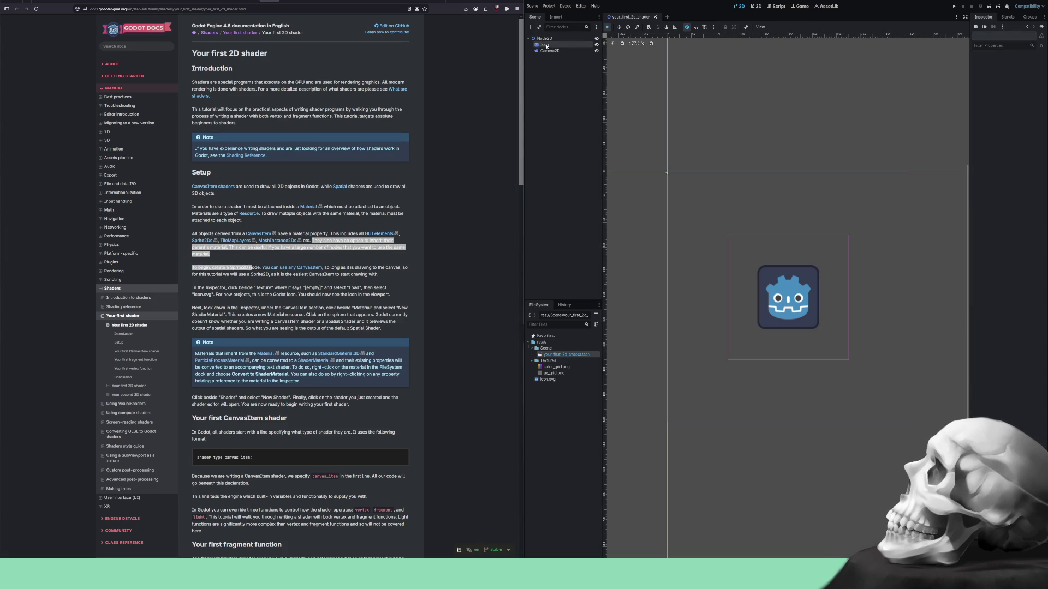
Highlight the docs sentence about any CanvasItem, then select the Icon node and expand its Texture.
{"action": "left_click", "coordinate": [260, 268]}
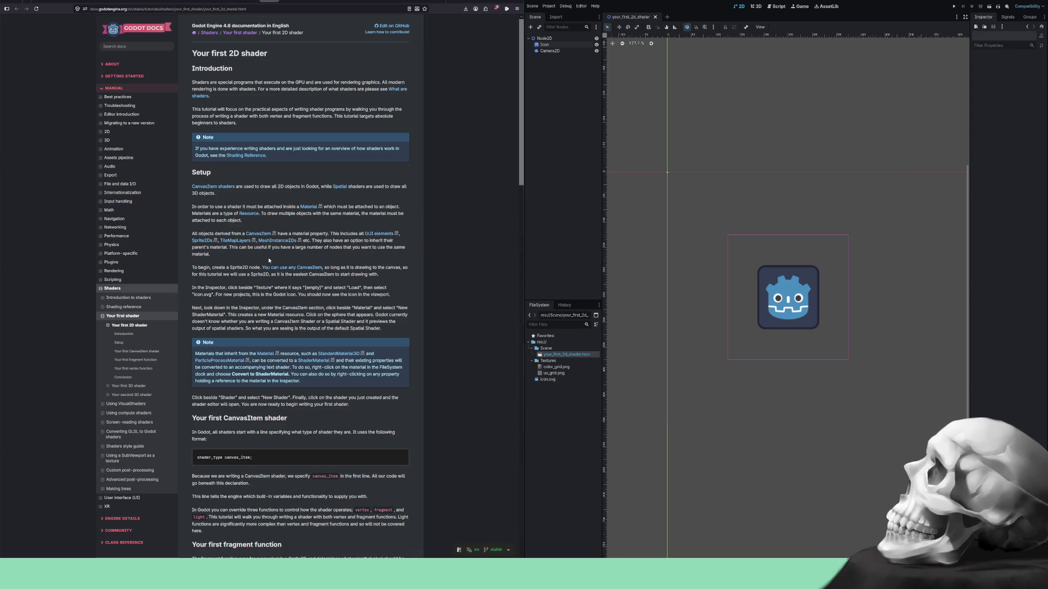
{"action": "mouse_move", "coordinate": [258, 268]}
{"action": "left_mouse_down"}
{"action": "mouse_move", "coordinate": [388, 269]}
{"action": "mouse_move", "coordinate": [219, 274]}
{"action": "mouse_move", "coordinate": [250, 275]}
{"action": "left_mouse_up"}
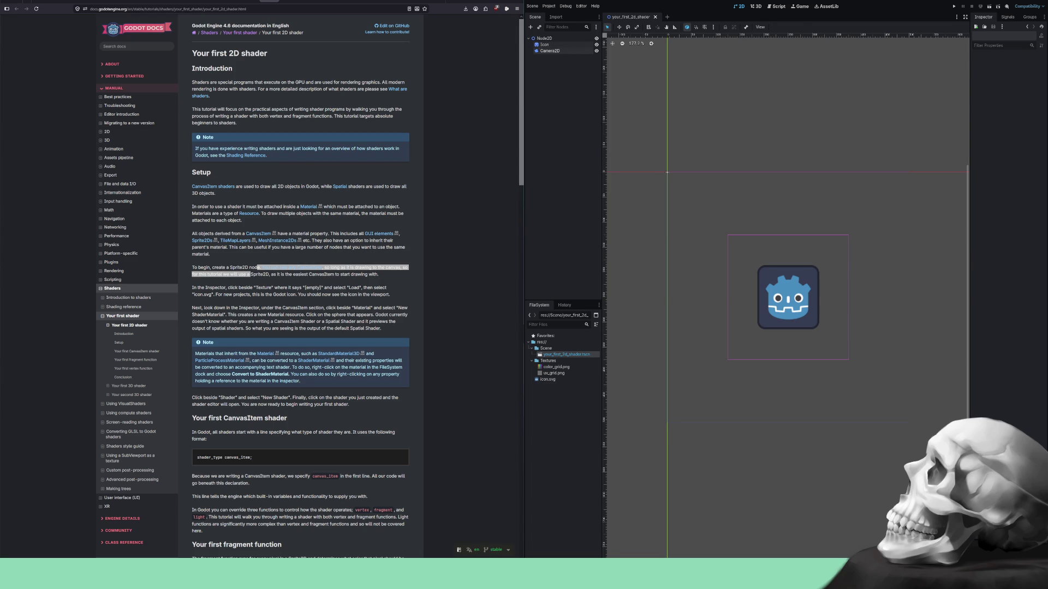
{"action": "left_click", "coordinate": [546, 45]}
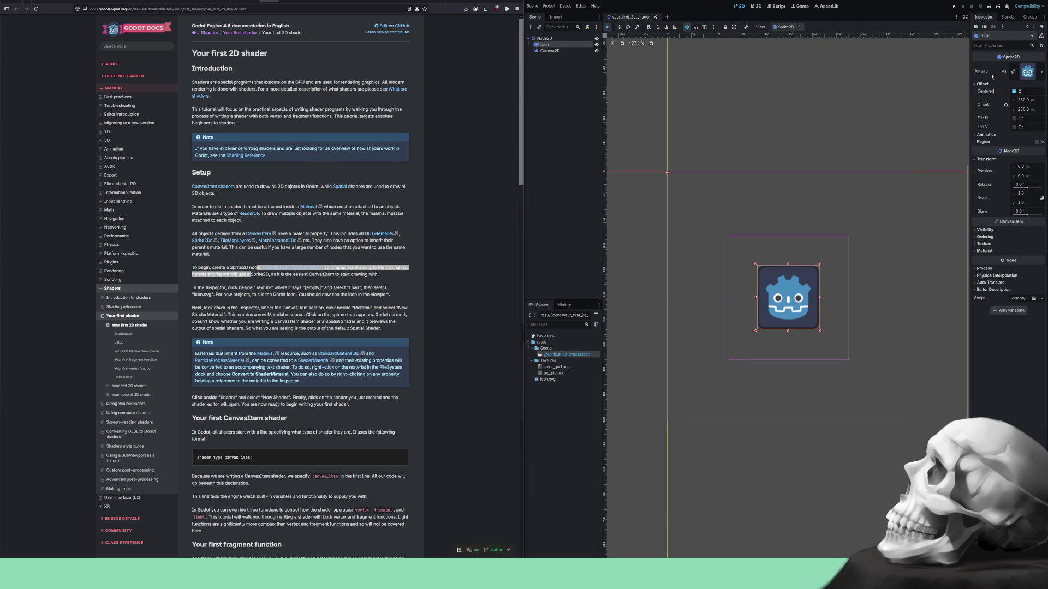
{"action": "left_click", "coordinate": [1032, 71]}
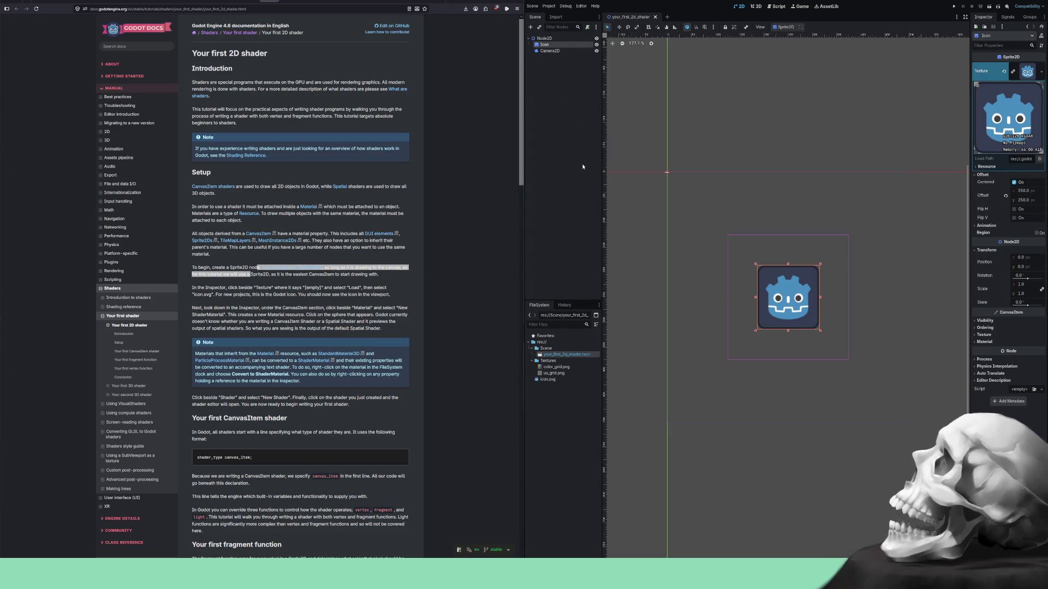
Delete the Icon sprite and start adding a new node filtered by '2d'.
{"action": "key", "text": "Delete"}
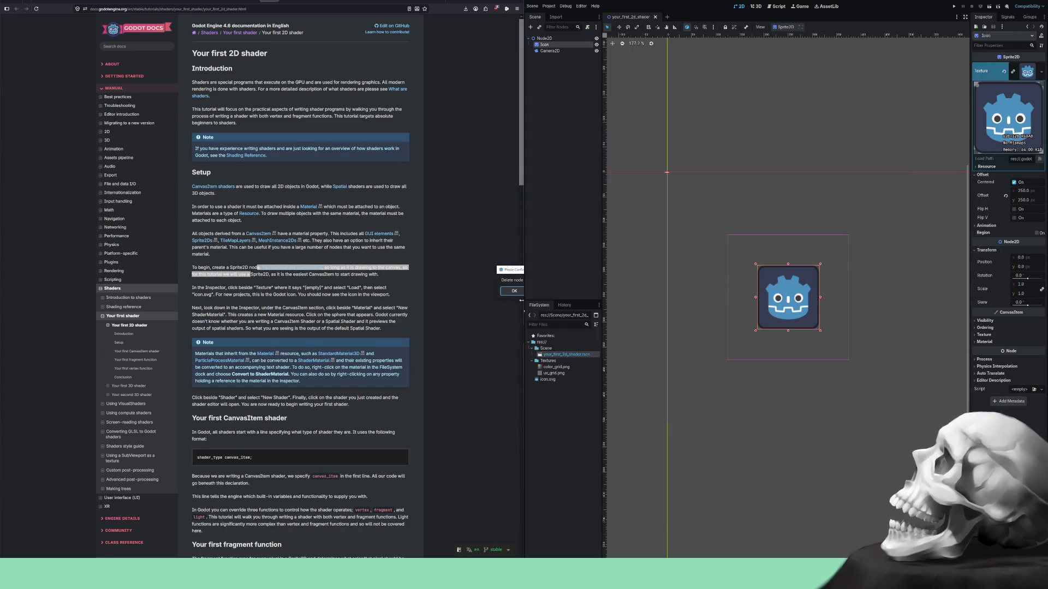
{"action": "left_click", "coordinate": [521, 292]}
{"action": "left_click", "coordinate": [539, 39]}
{"action": "left_click", "coordinate": [530, 28]}
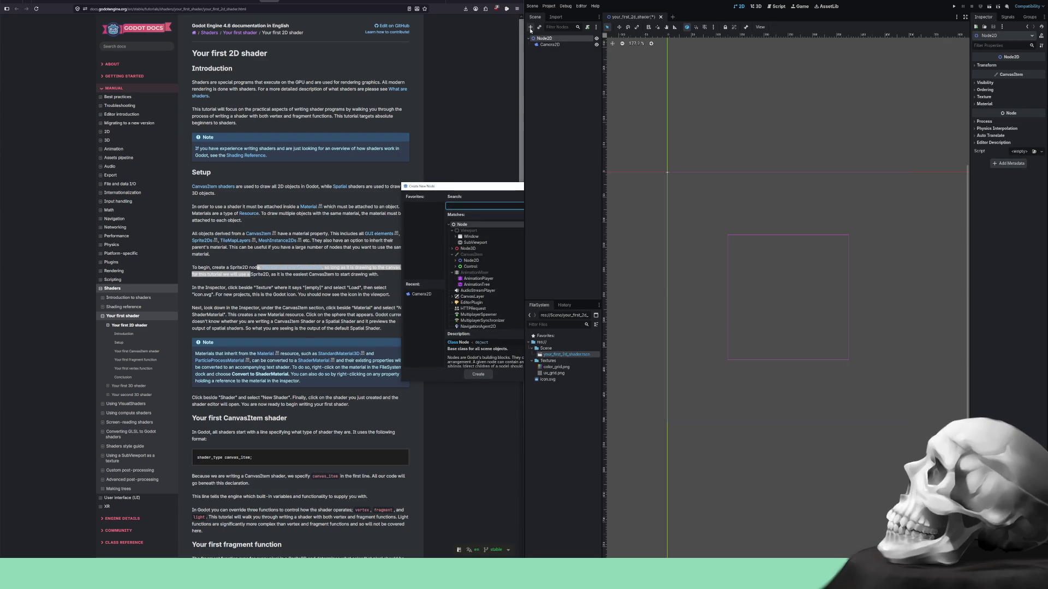
{"action": "type", "text": "2d"}
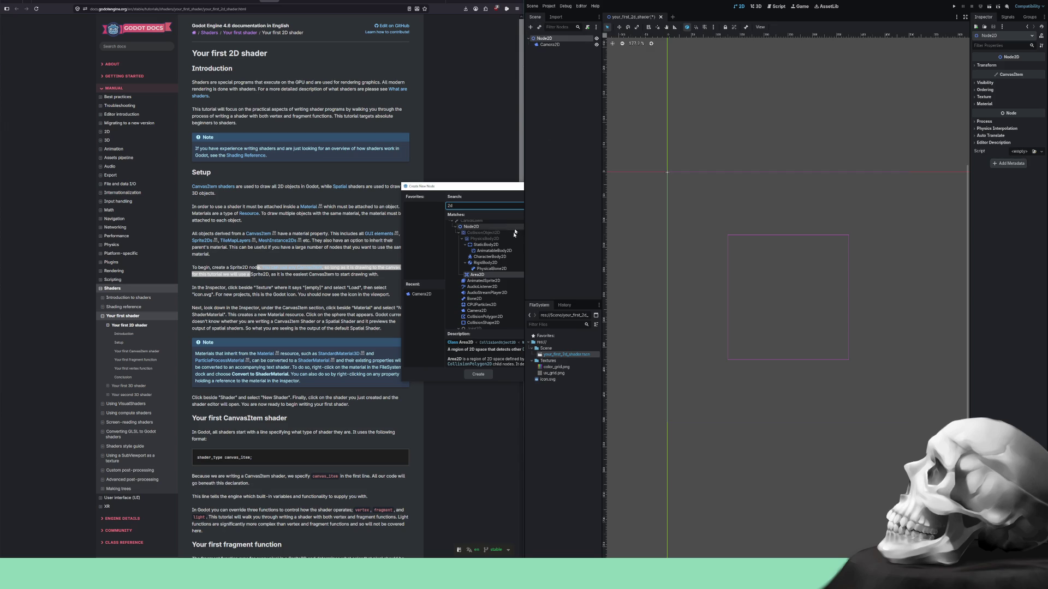
Enlarge the node chooser and read the Sprite2D, ShapeCast2D and RemoteTransform2D descriptions.
{"action": "scroll", "coordinate": [509, 251], "scroll_direction": "down", "scroll_amount": 5}
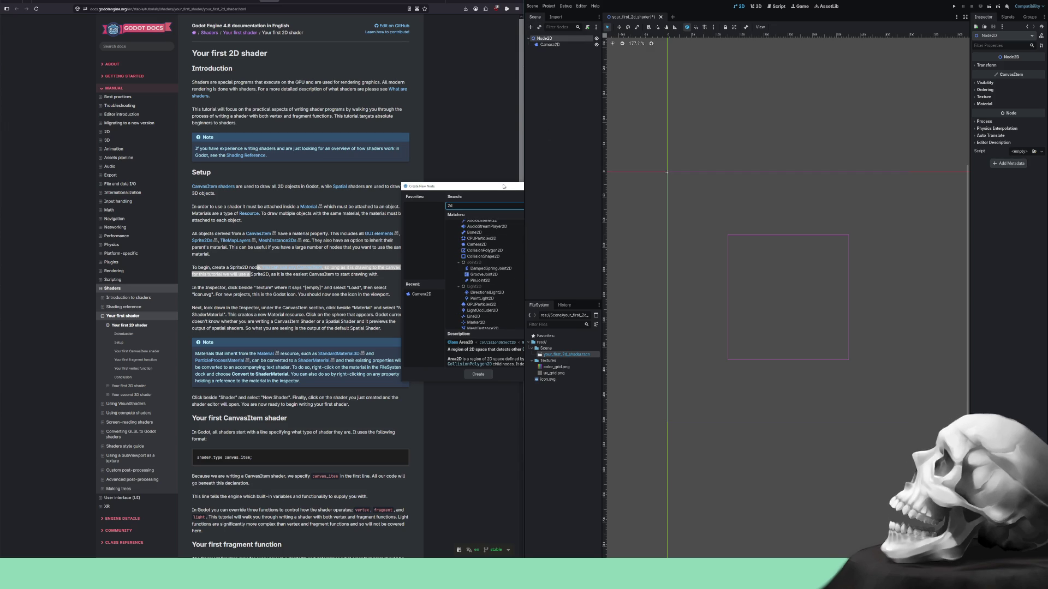
{"action": "left_click_drag", "start_coordinate": [503, 186], "coordinate": [499, 67]}
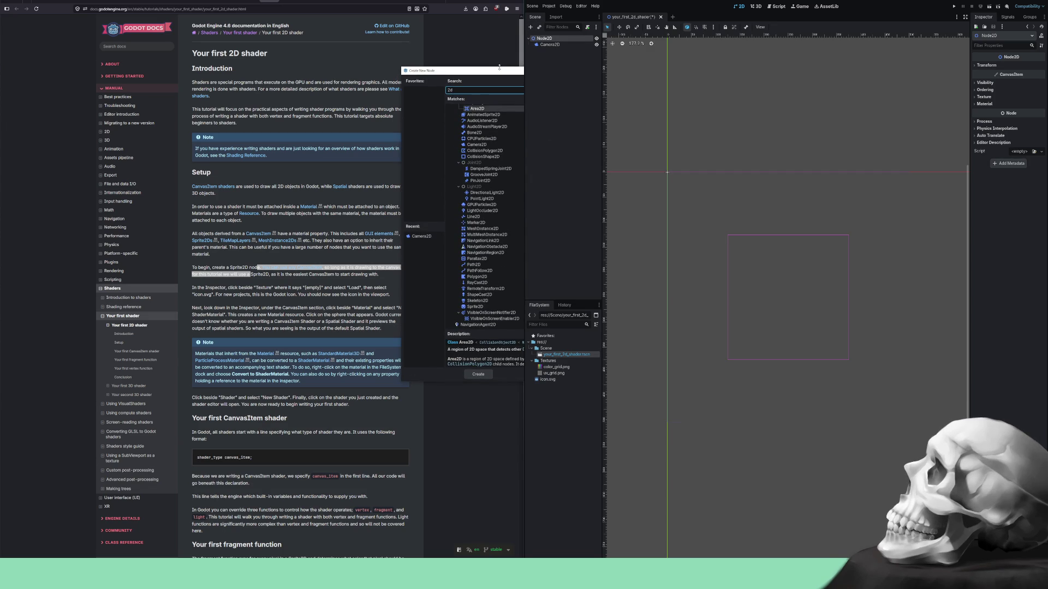
{"action": "left_click_drag", "start_coordinate": [533, 396], "coordinate": [524, 473]}
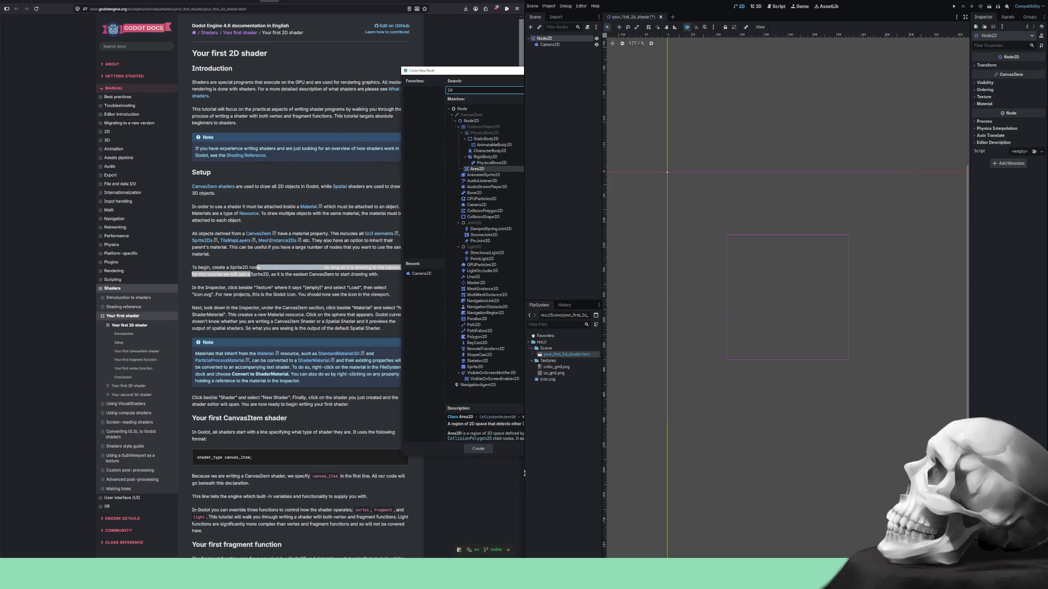
{"action": "left_click", "coordinate": [475, 367]}
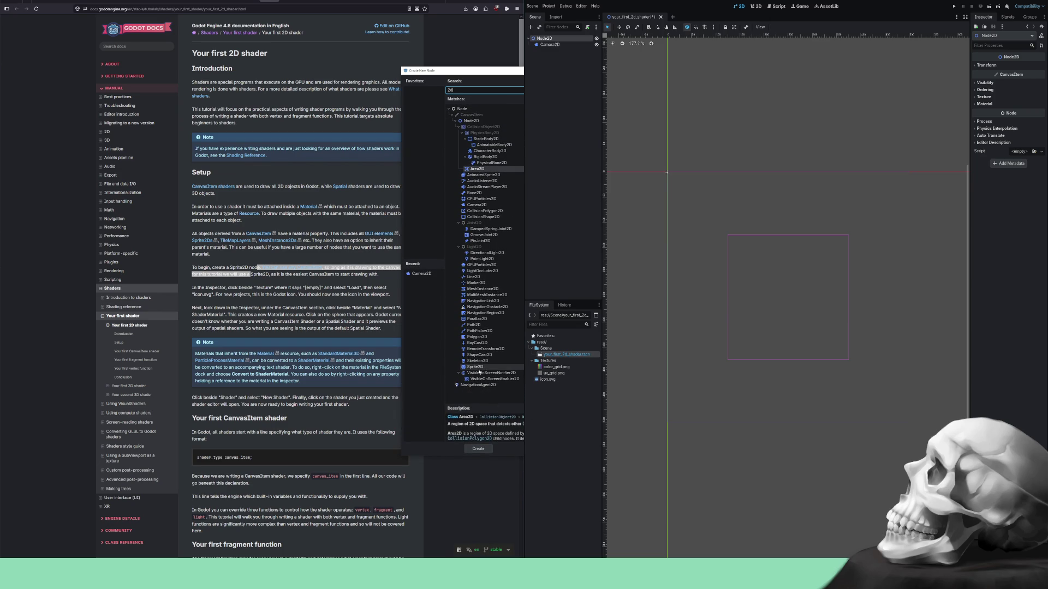
{"action": "left_click", "coordinate": [480, 356]}
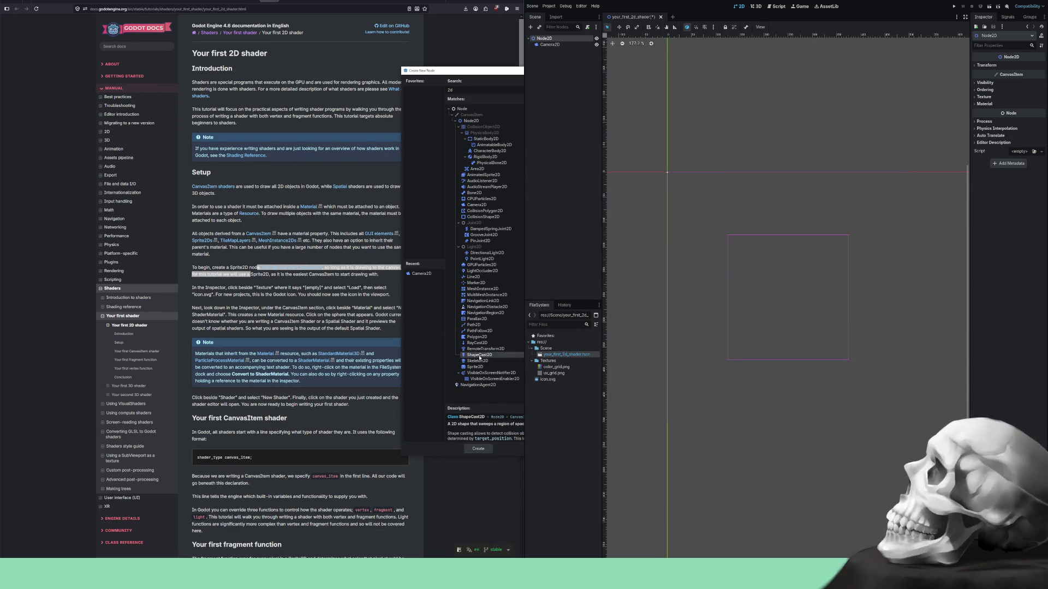
{"action": "left_click", "coordinate": [480, 350]}
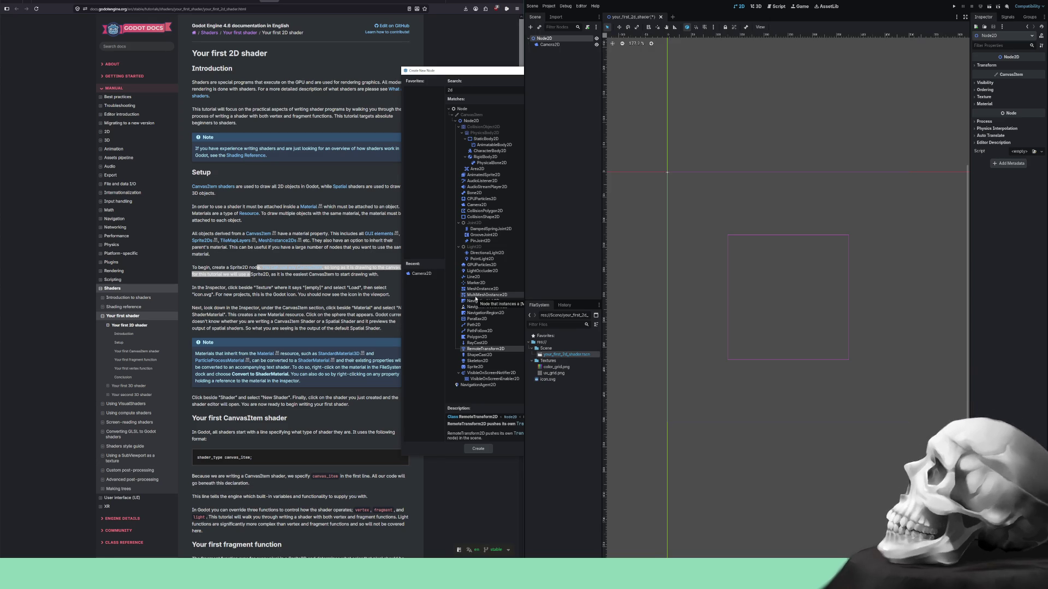
{"action": "left_click", "coordinate": [483, 217]}
{"action": "left_click", "coordinate": [477, 205]}
{"action": "left_click", "coordinate": [478, 199]}
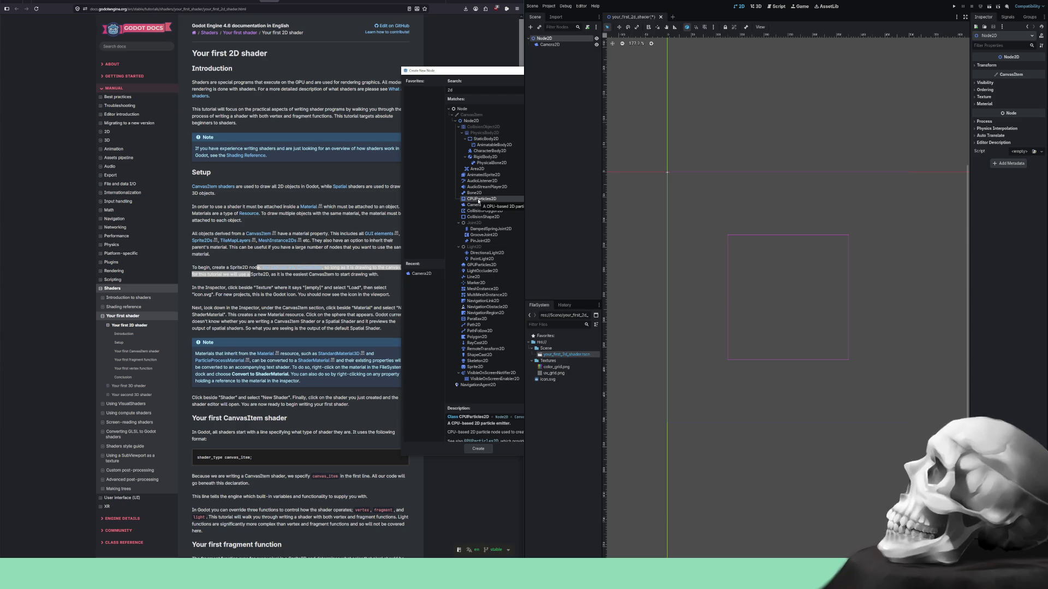
{"action": "left_click", "coordinate": [475, 193]}
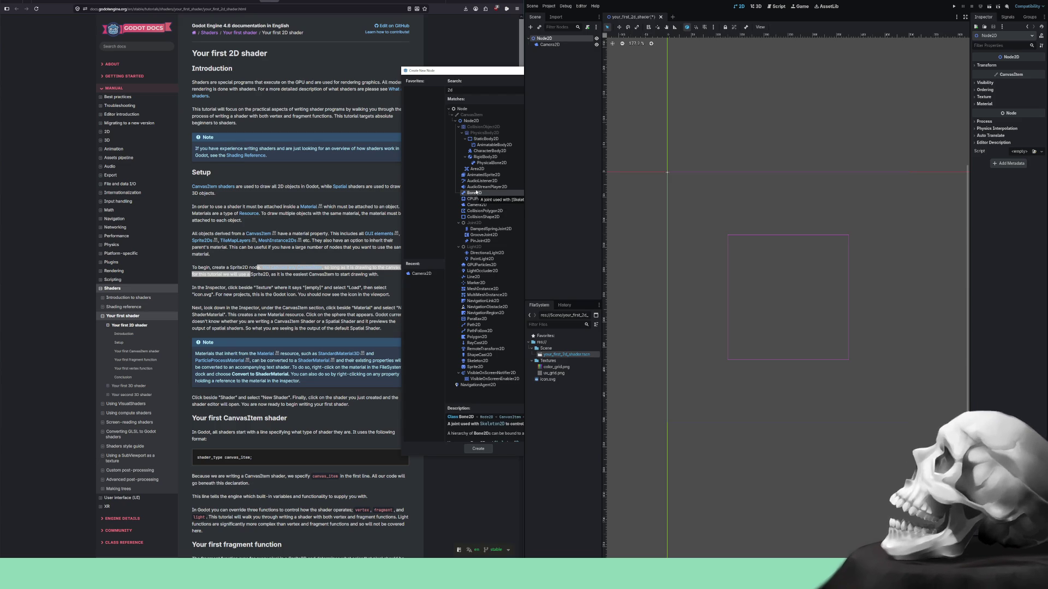
{"action": "left_click", "coordinate": [478, 187]}
{"action": "left_click", "coordinate": [478, 181]}
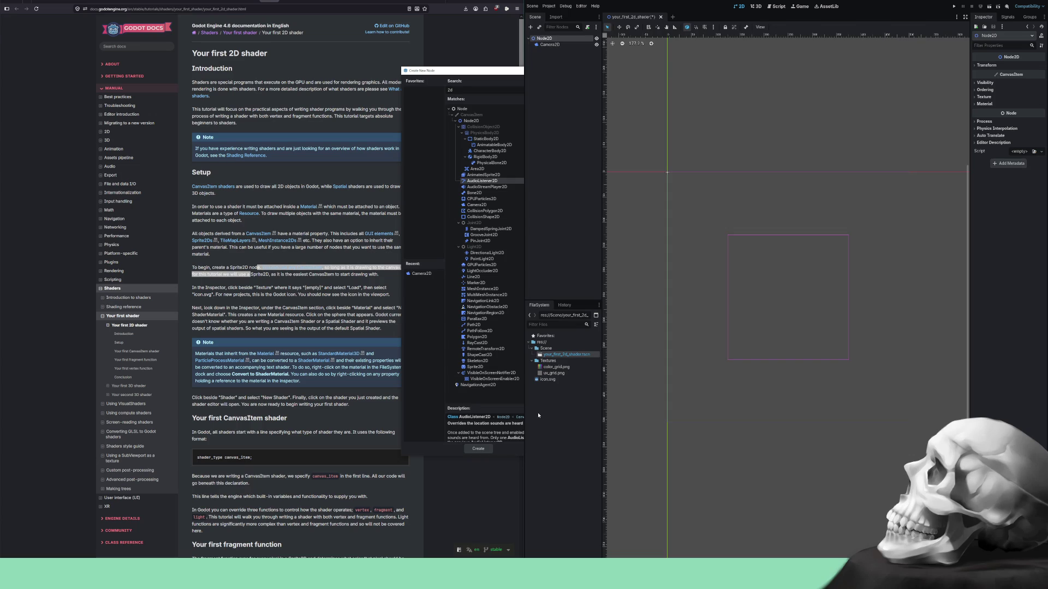
{"action": "left_click_drag", "start_coordinate": [530, 405], "coordinate": [530, 375]}
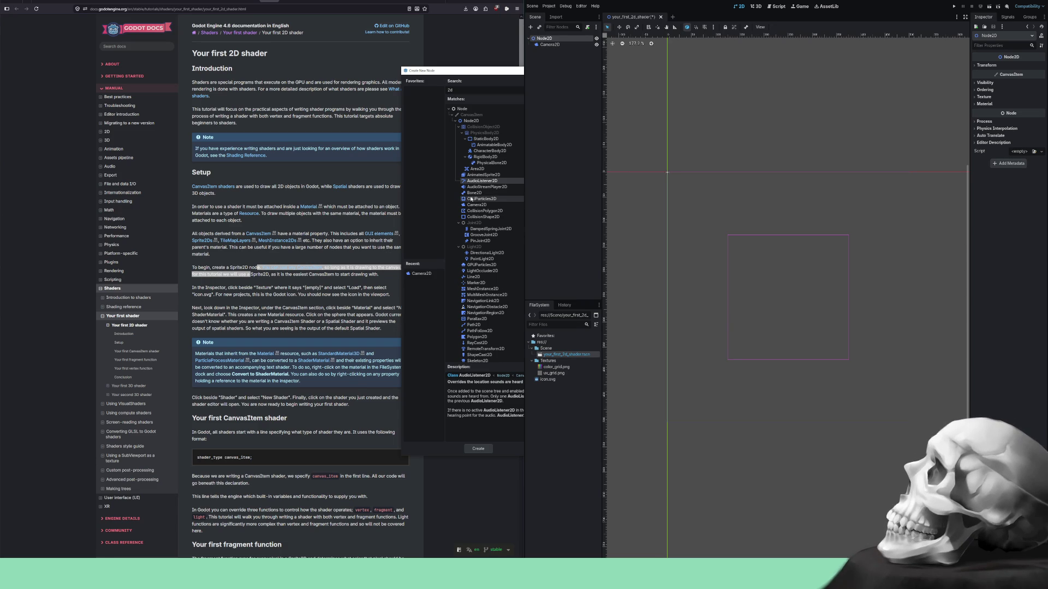
Compare AnimatedSprite2D, PhysicalBone2D and the RigidBody, CharacterBody, AnimatableBody, StaticBody 2D types, then pick Sprite2D.
{"action": "left_click", "coordinate": [475, 176]}
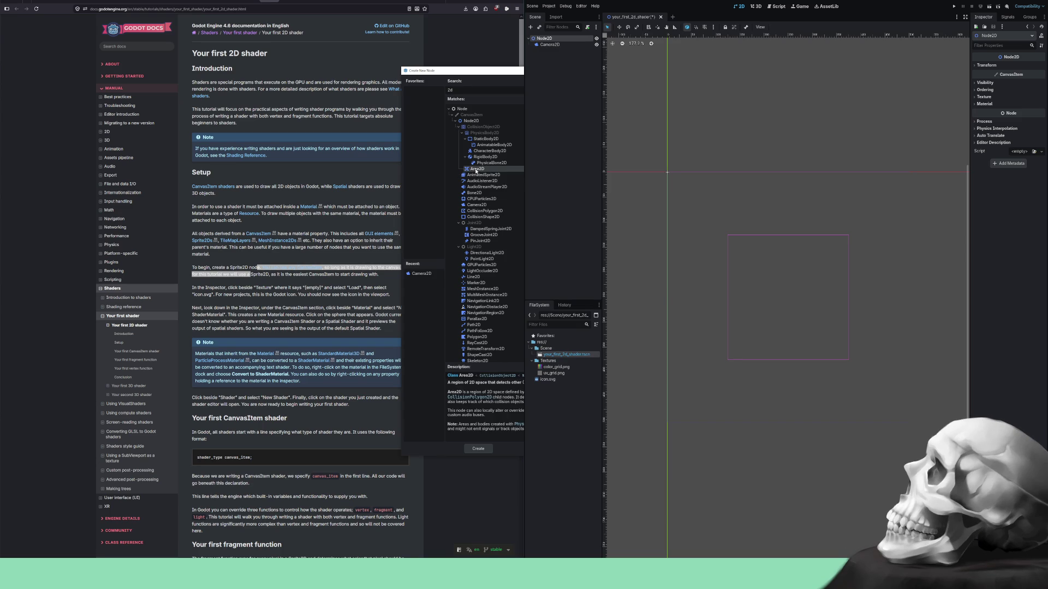
{"action": "left_click", "coordinate": [479, 163]}
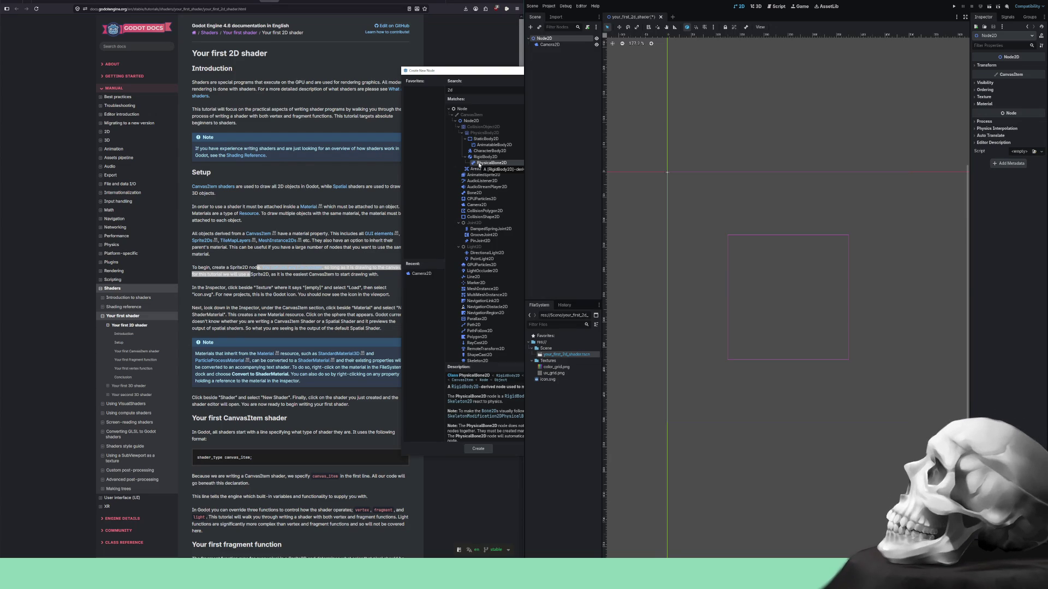
{"action": "left_click", "coordinate": [474, 158]}
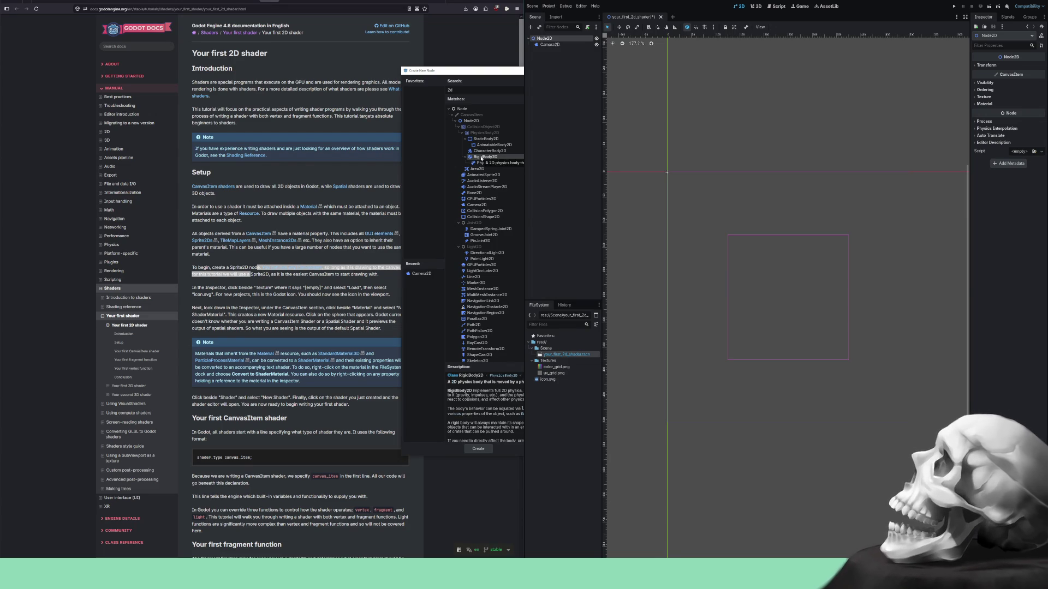
{"action": "left_click", "coordinate": [484, 151]}
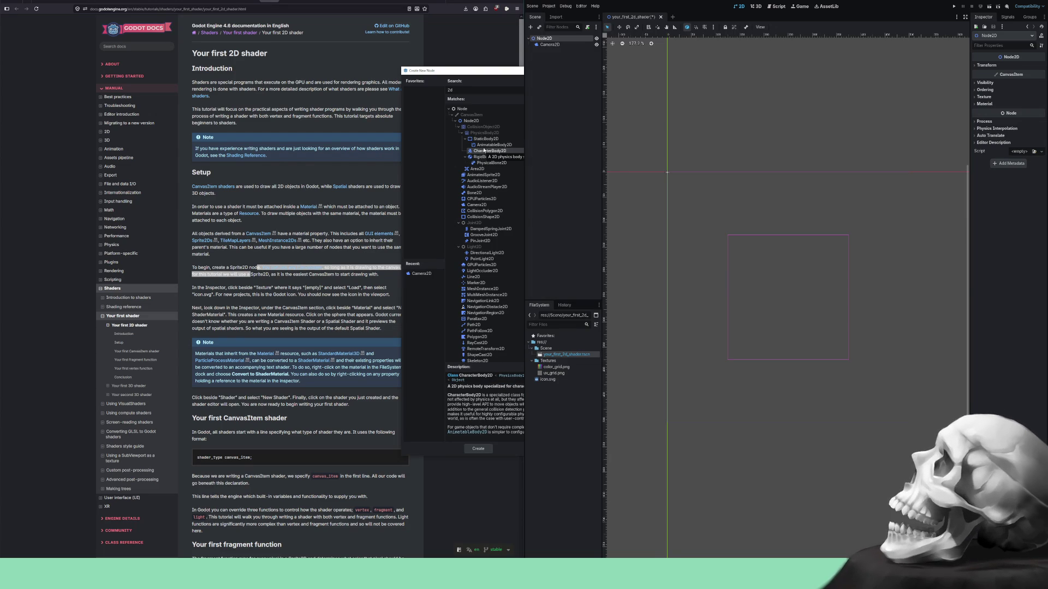
{"action": "left_click", "coordinate": [484, 146]}
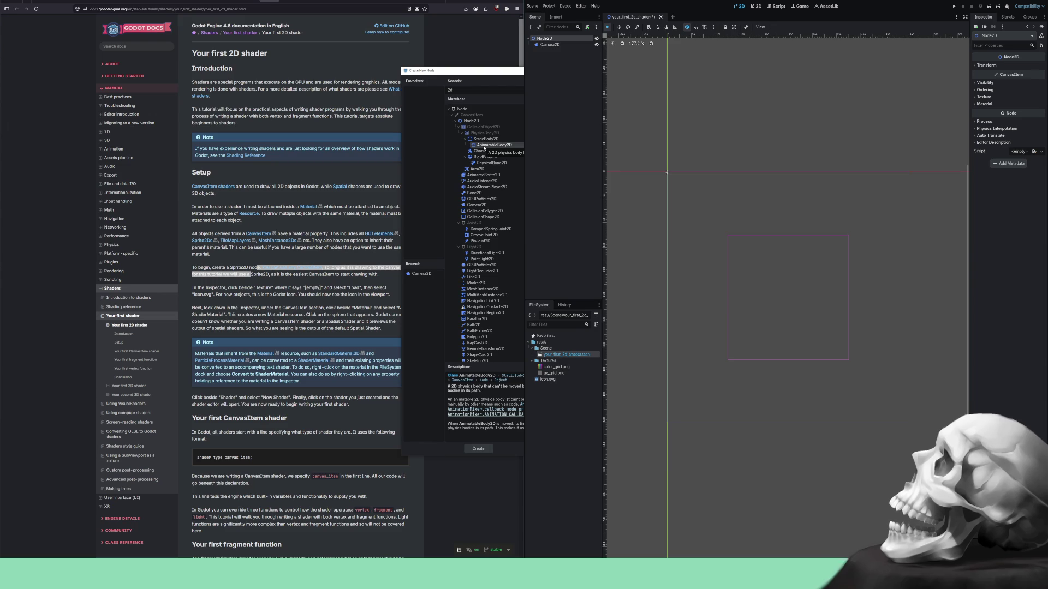
{"action": "left_click", "coordinate": [482, 140]}
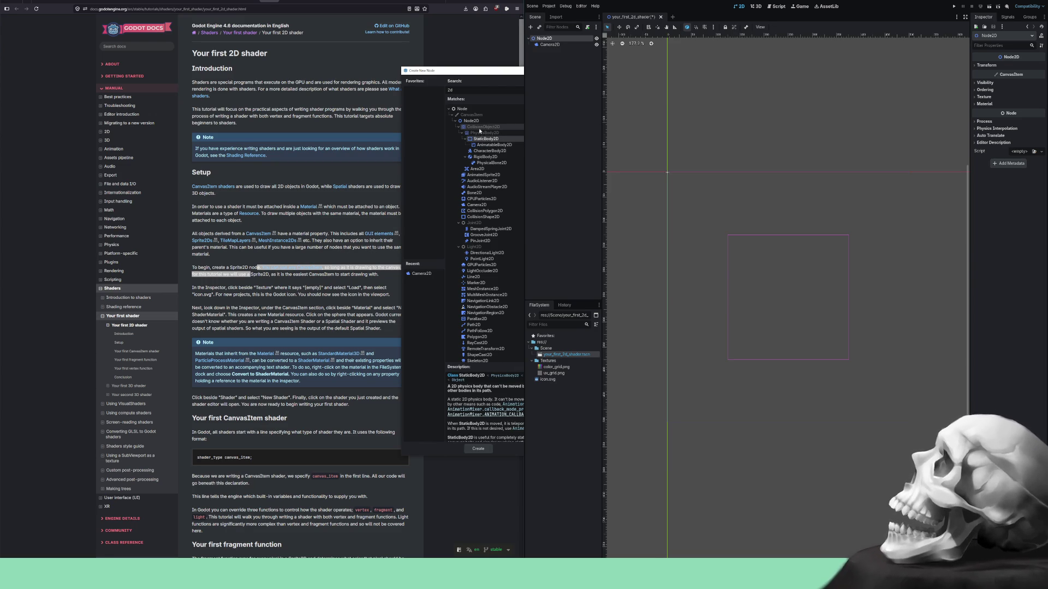
{"action": "scroll", "coordinate": [476, 326], "scroll_direction": "down", "scroll_amount": 1}
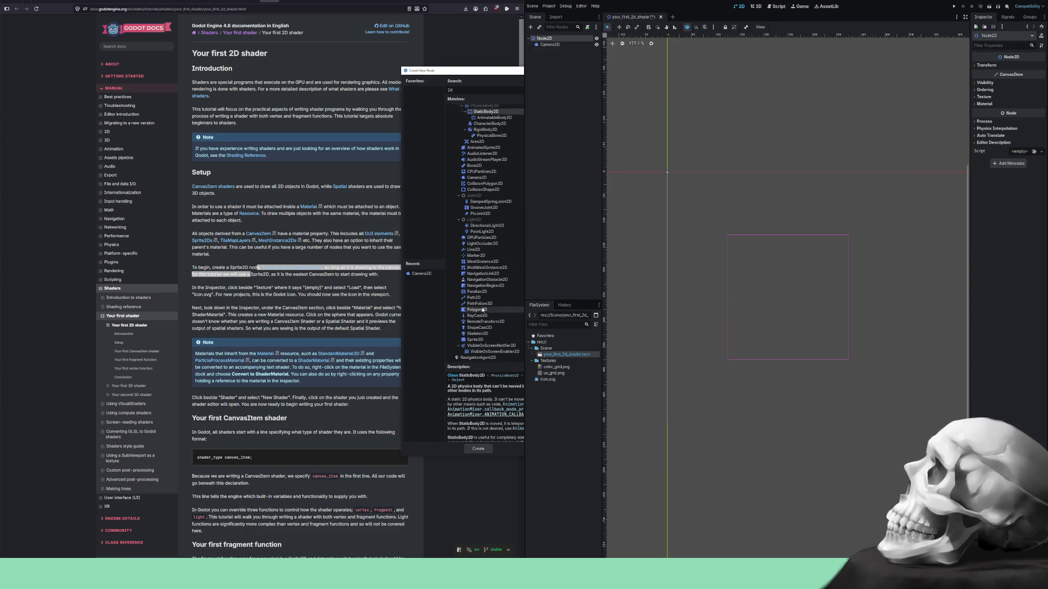
{"action": "left_click", "coordinate": [475, 340]}
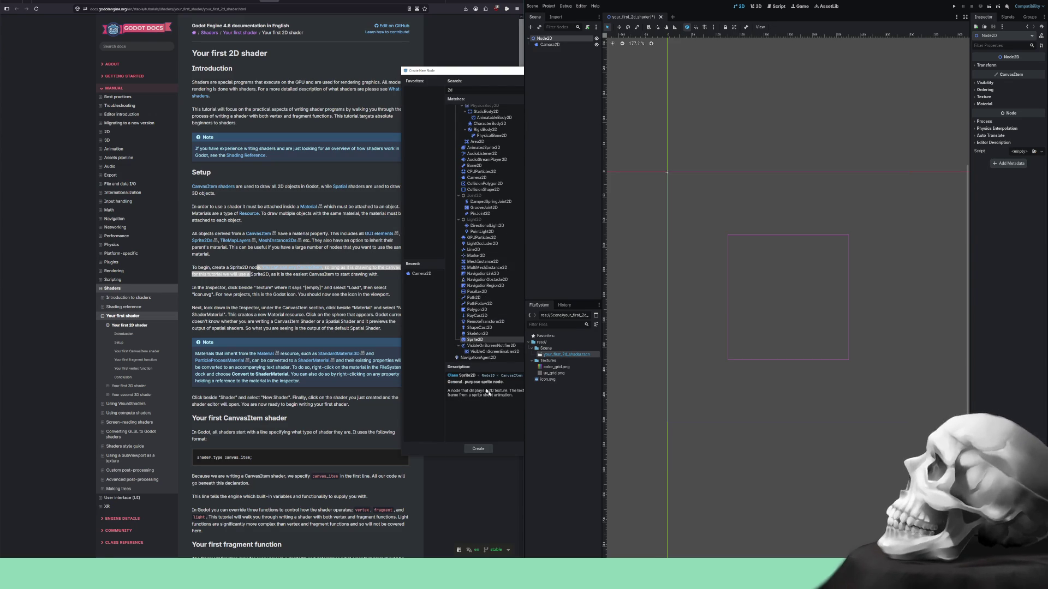
Create the Sprite2D under Node2D and highlight the docs step about setting its texture.
{"action": "left_click", "coordinate": [478, 448]}
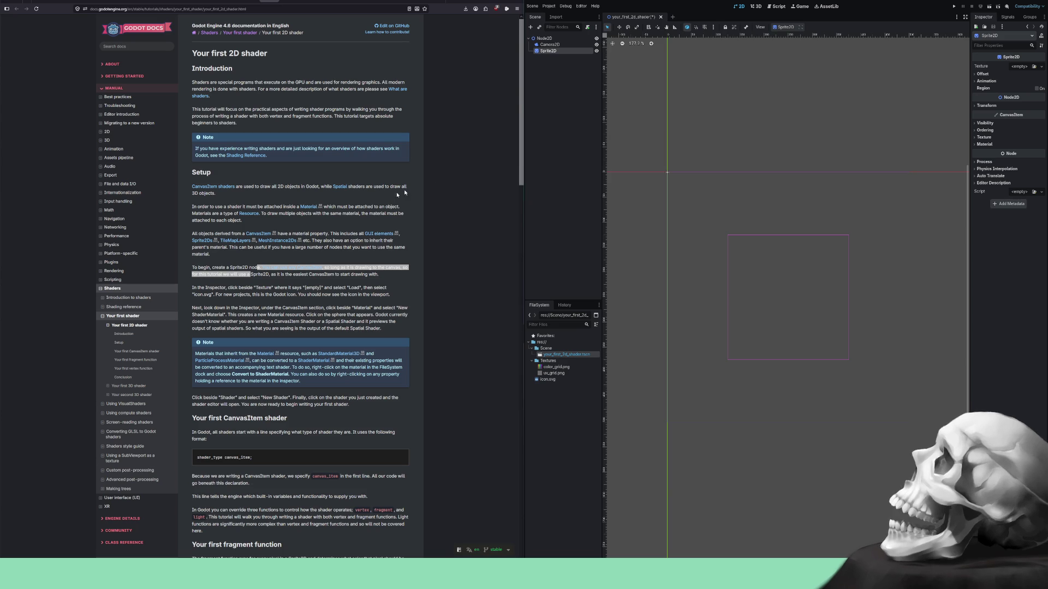
{"action": "left_click", "coordinate": [361, 287]}
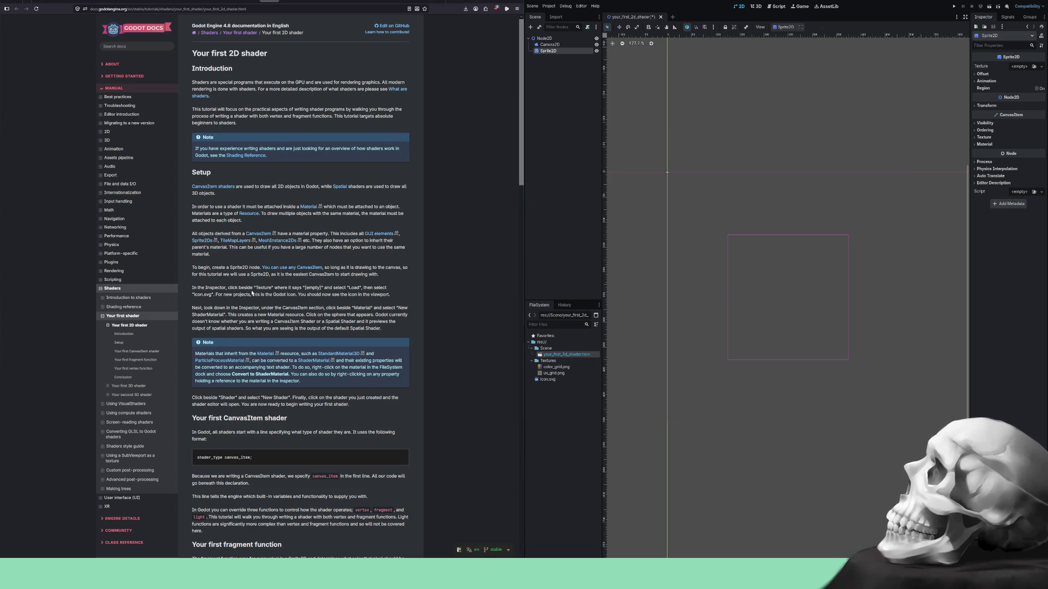
{"action": "left_click_drag", "start_coordinate": [252, 288], "coordinate": [363, 288]}
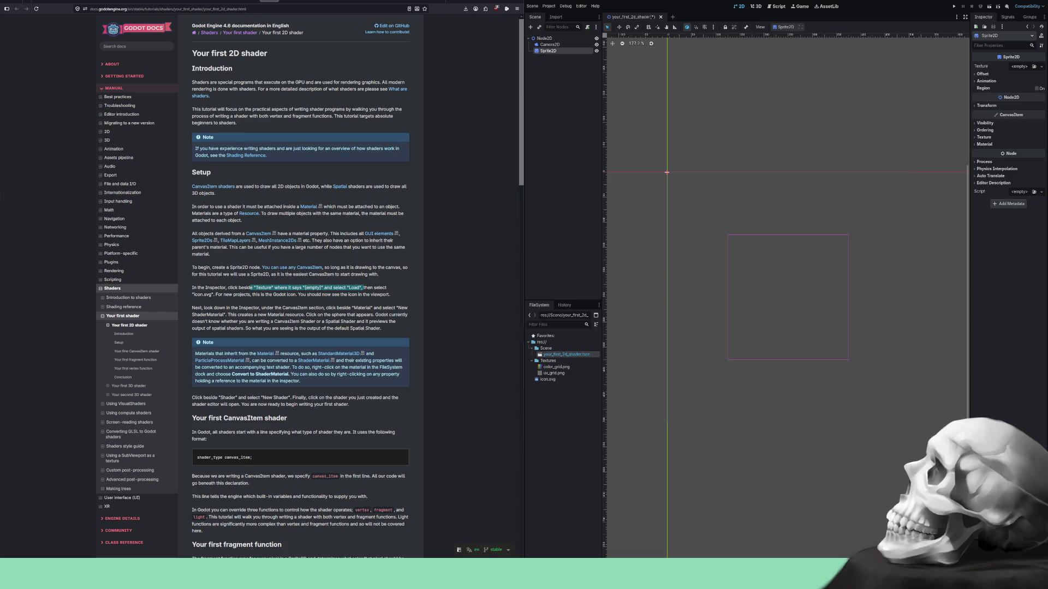
{"action": "left_click", "coordinate": [1025, 67]}
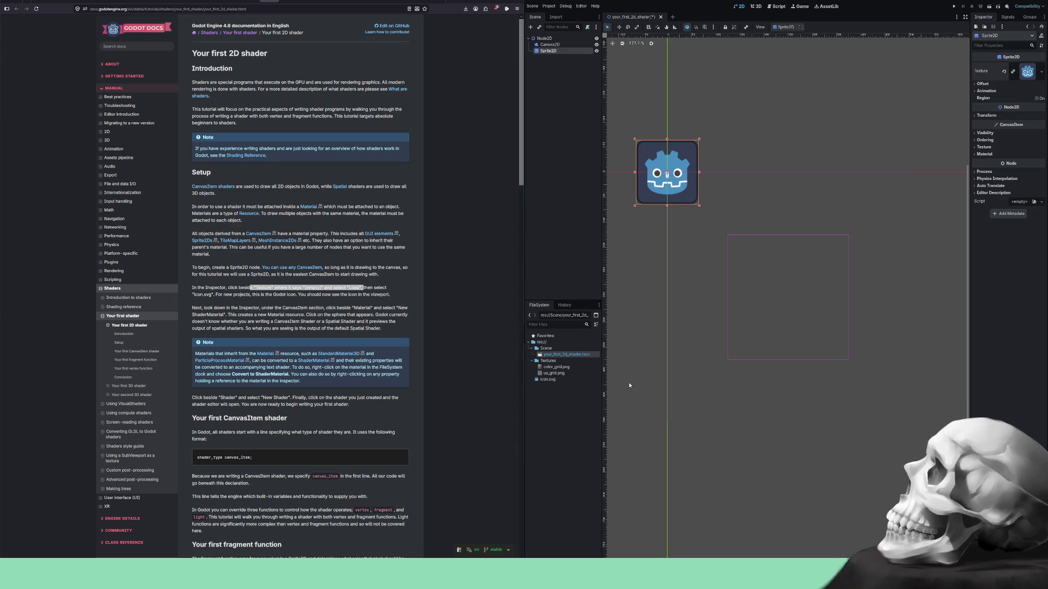
Select the Camera2D node in the Scene dock.
{"action": "left_click", "coordinate": [817, 315]}
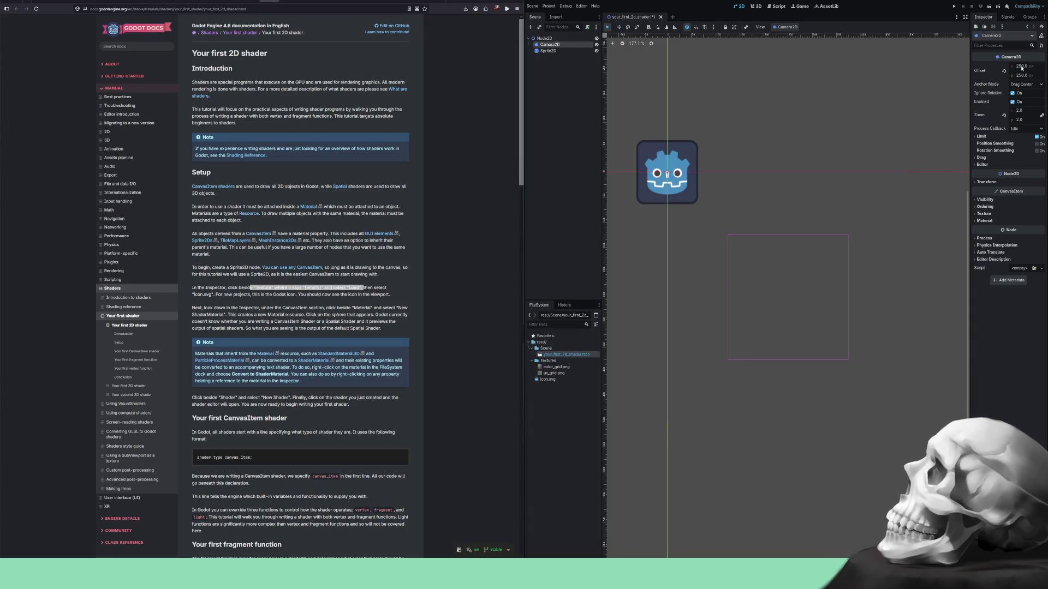
Set the Camera2D Offset to x 0 and y 0.
{"action": "left_click", "coordinate": [1021, 66]}
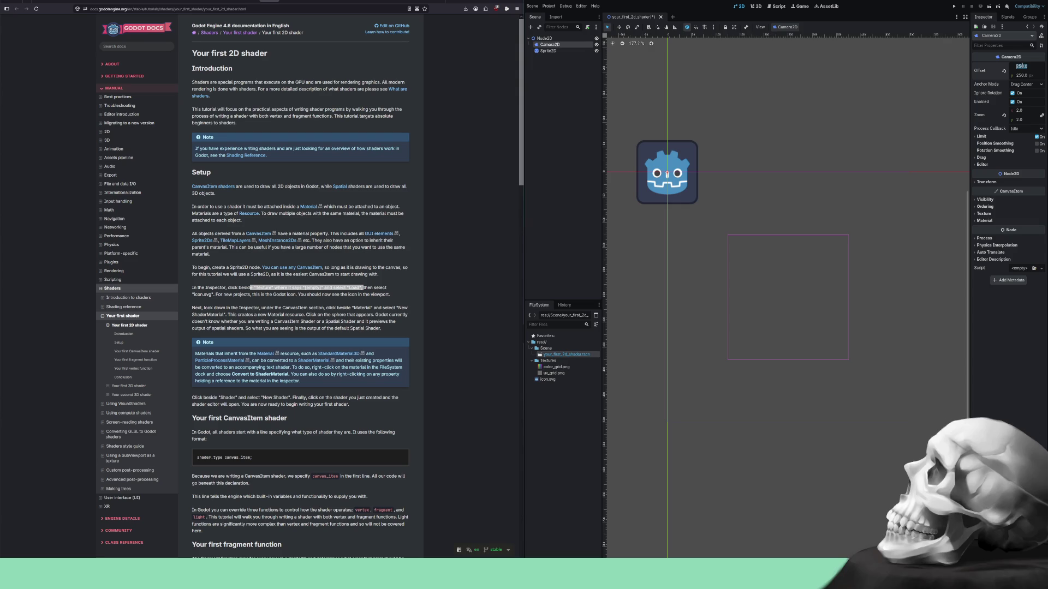
{"action": "type", "text": "0"}
{"action": "key", "text": "Return"}
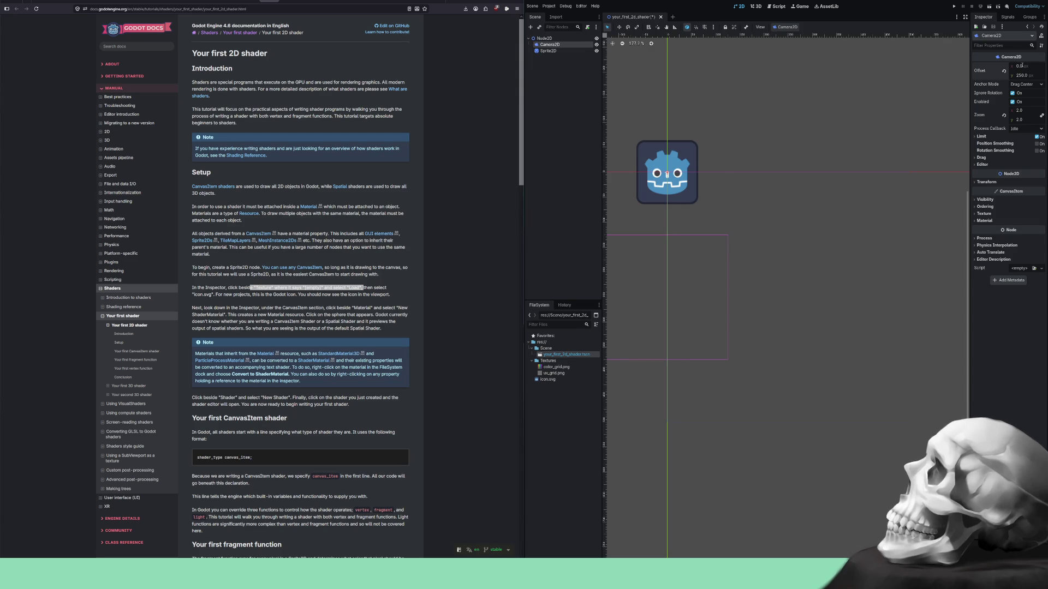
{"action": "left_click", "coordinate": [1023, 76]}
{"action": "type", "text": "0"}
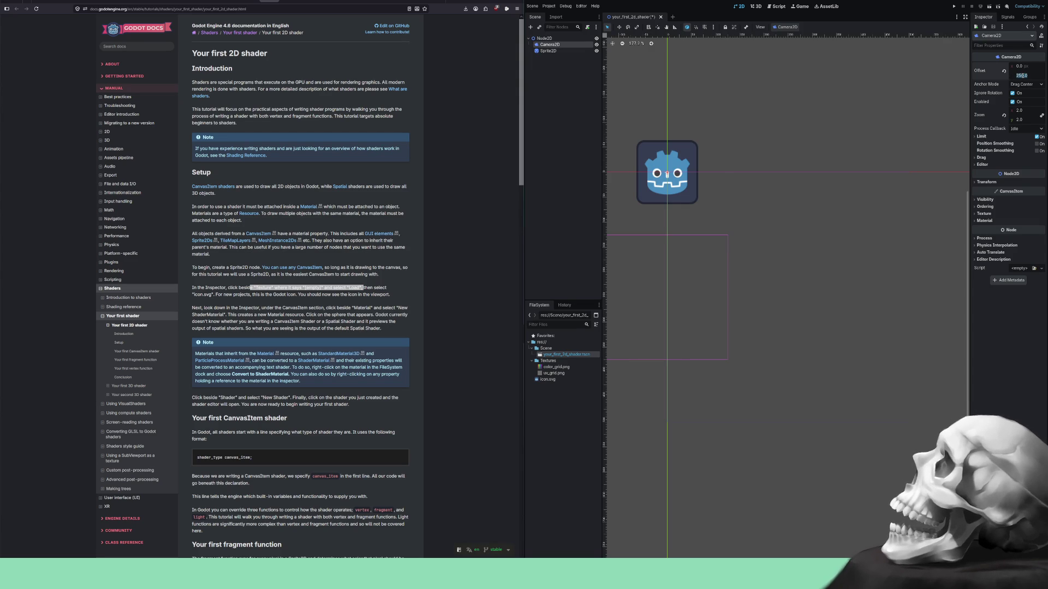
{"action": "key", "text": "Return"}
Centre the Godot icon in the 2D viewport and save the scene.
{"action": "scroll", "coordinate": [711, 283], "scroll_direction": "down", "scroll_amount": 5}
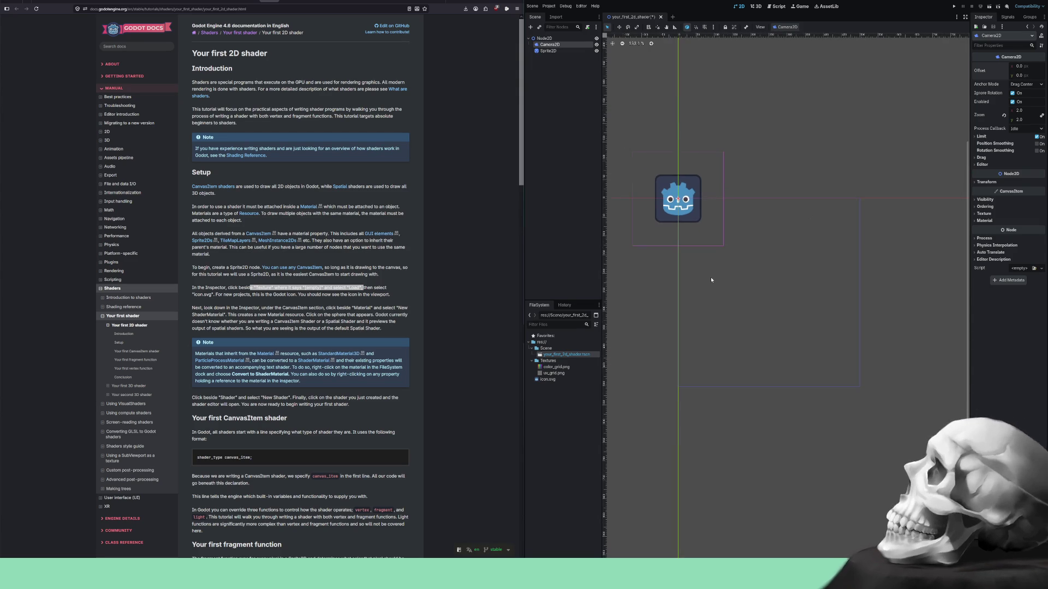
{"action": "scroll", "coordinate": [774, 334], "scroll_direction": "up", "scroll_amount": 12}
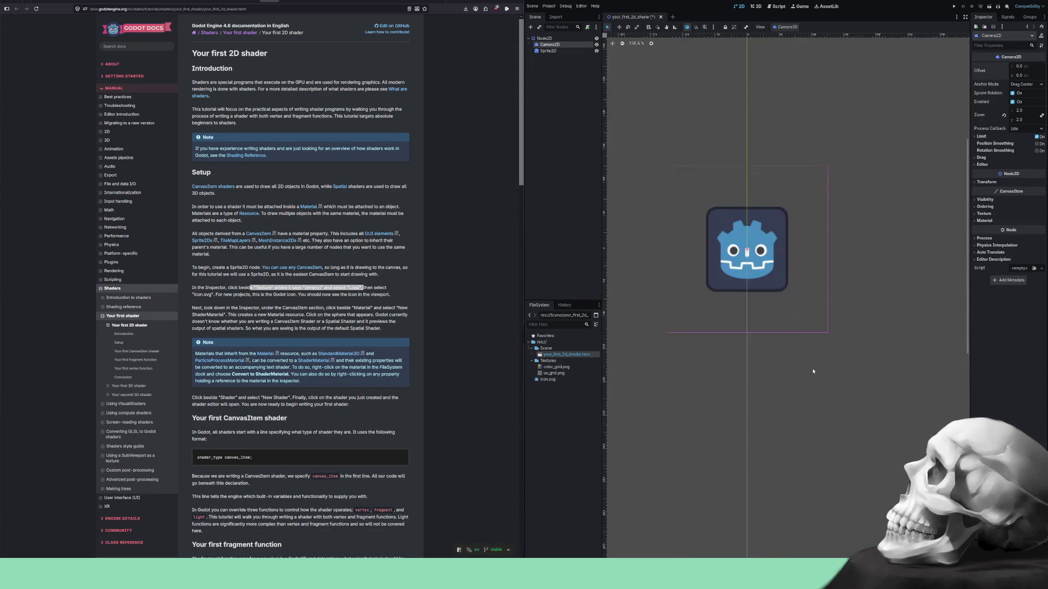
{"action": "left_click_drag", "start_coordinate": [844, 433], "coordinate": [856, 494]}
{"action": "key", "text": "ctrl+s"}
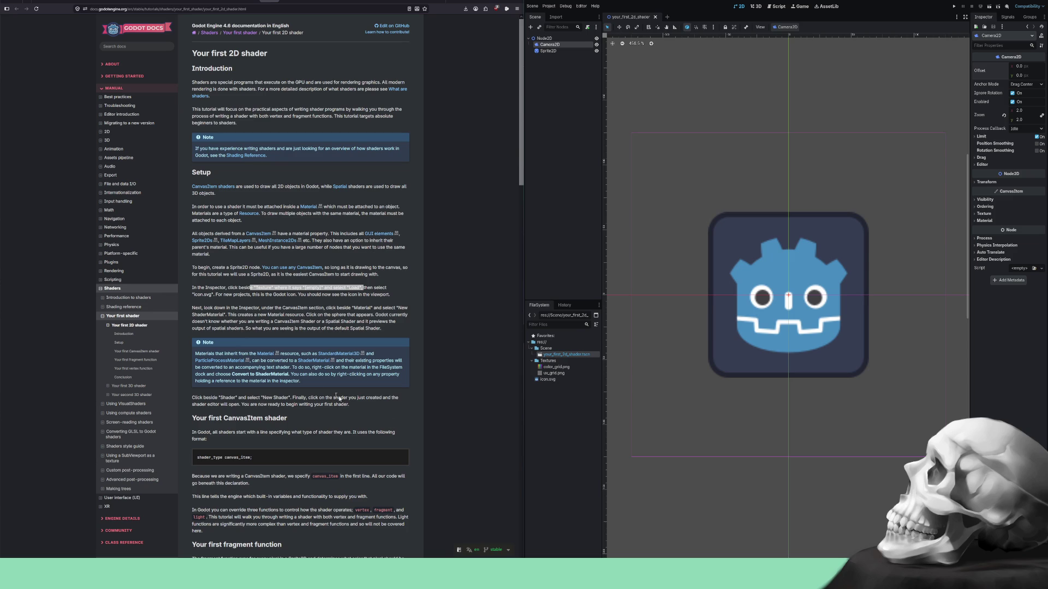
{"action": "left_click", "coordinate": [247, 295]}
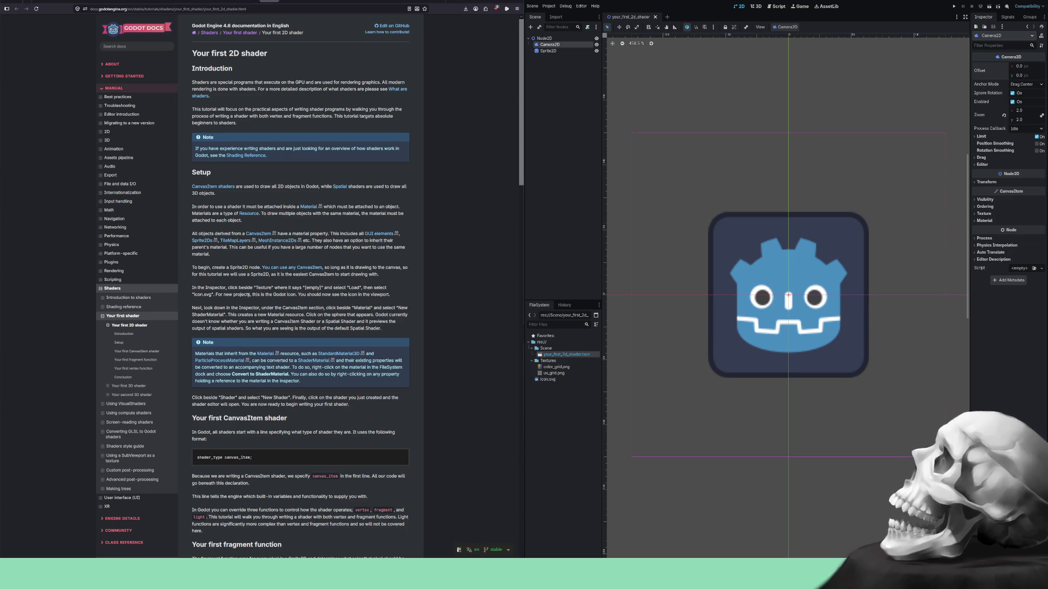
Expand the CanvasItem Material section while following the docs, then save the scene.
{"action": "mouse_move", "coordinate": [296, 294]}
{"action": "left_mouse_down"}
{"action": "mouse_move", "coordinate": [390, 295]}
{"action": "mouse_move", "coordinate": [216, 308]}
{"action": "mouse_move", "coordinate": [284, 309]}
{"action": "left_mouse_up"}
{"action": "left_click", "coordinate": [297, 304]}
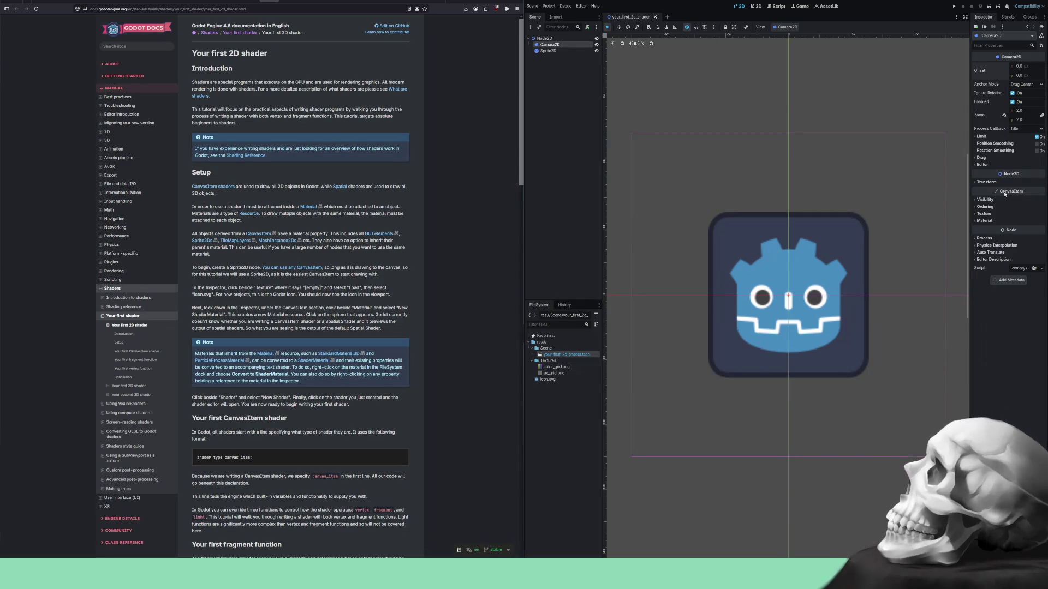
{"action": "left_click", "coordinate": [977, 221]}
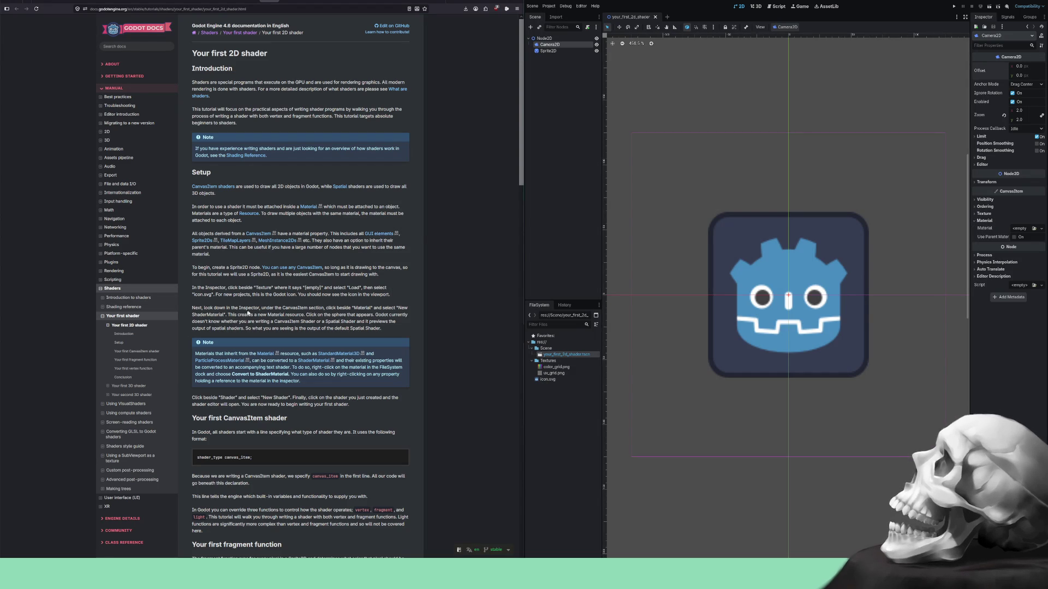
{"action": "left_click_drag", "start_coordinate": [276, 308], "coordinate": [358, 308]}
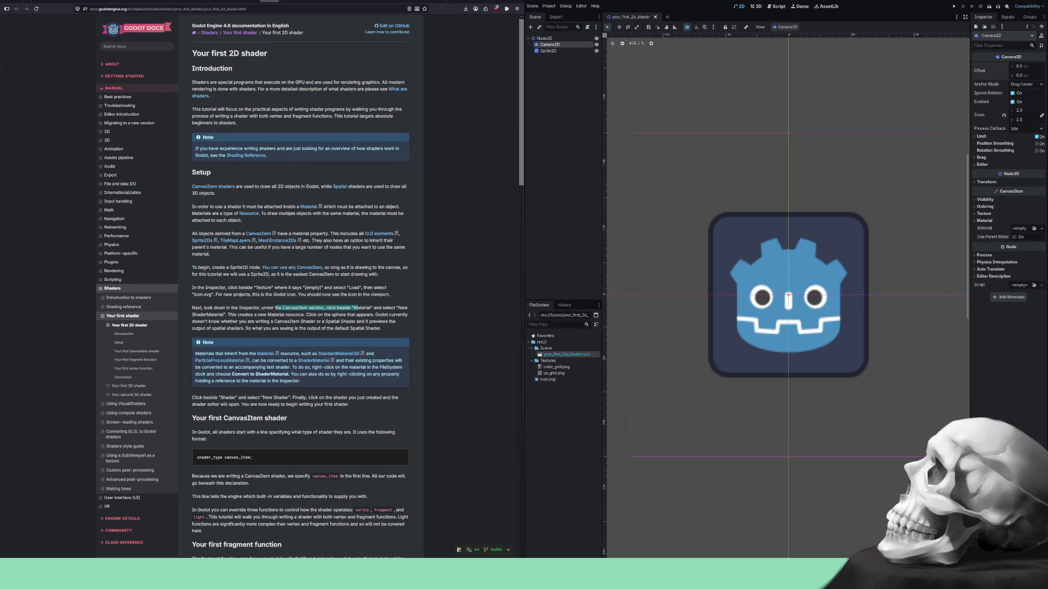
{"action": "key", "text": "alt+Tab"}
{"action": "key", "text": "ctrl+s"}
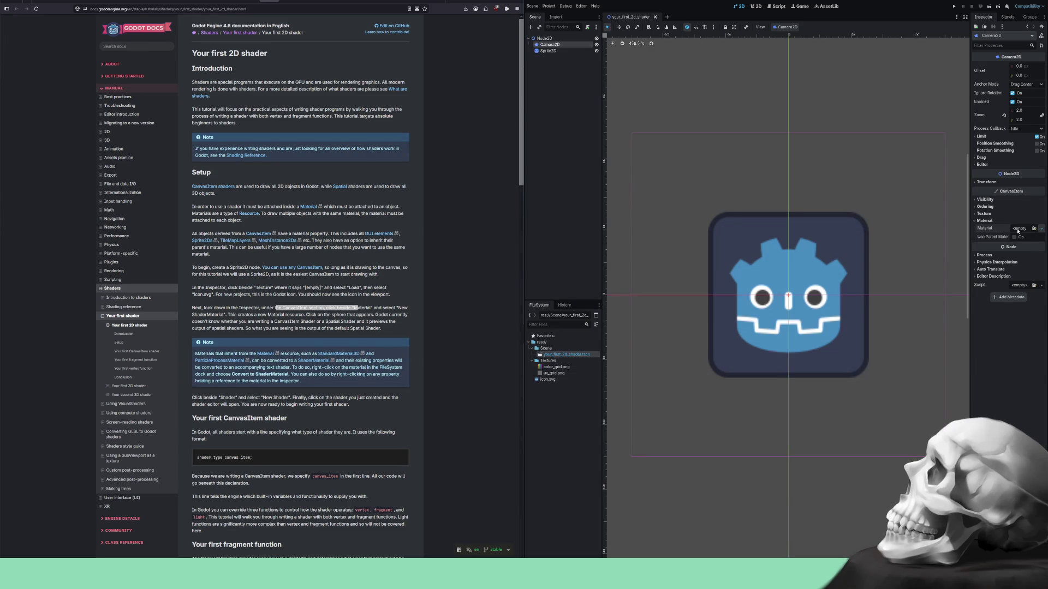
Fill the Material slot with a New ShaderMaterial and expand its properties.
{"action": "left_click", "coordinate": [1019, 229]}
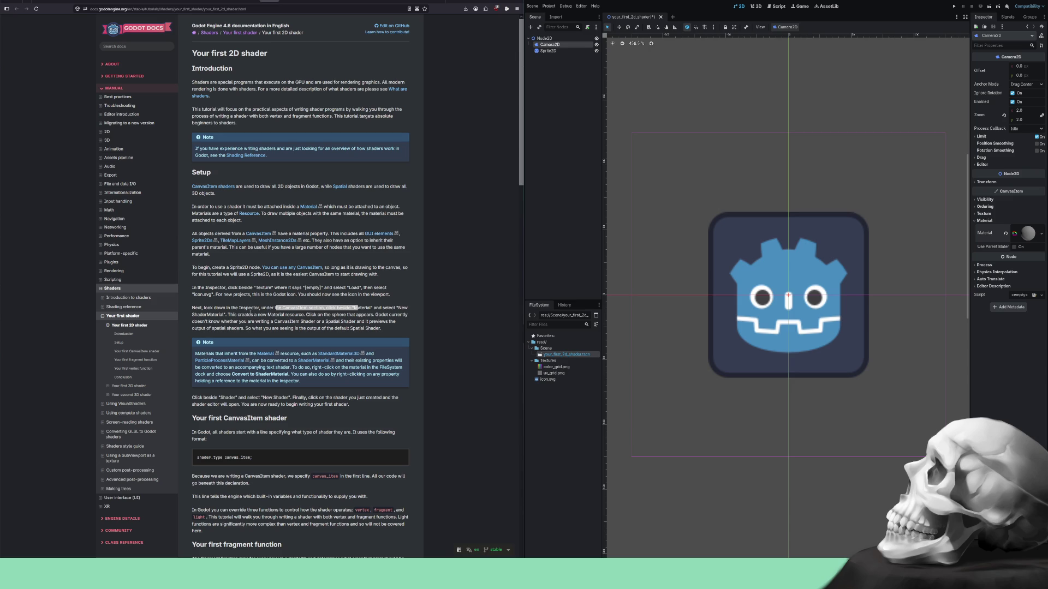
{"action": "left_click_drag", "start_coordinate": [238, 315], "coordinate": [305, 315]}
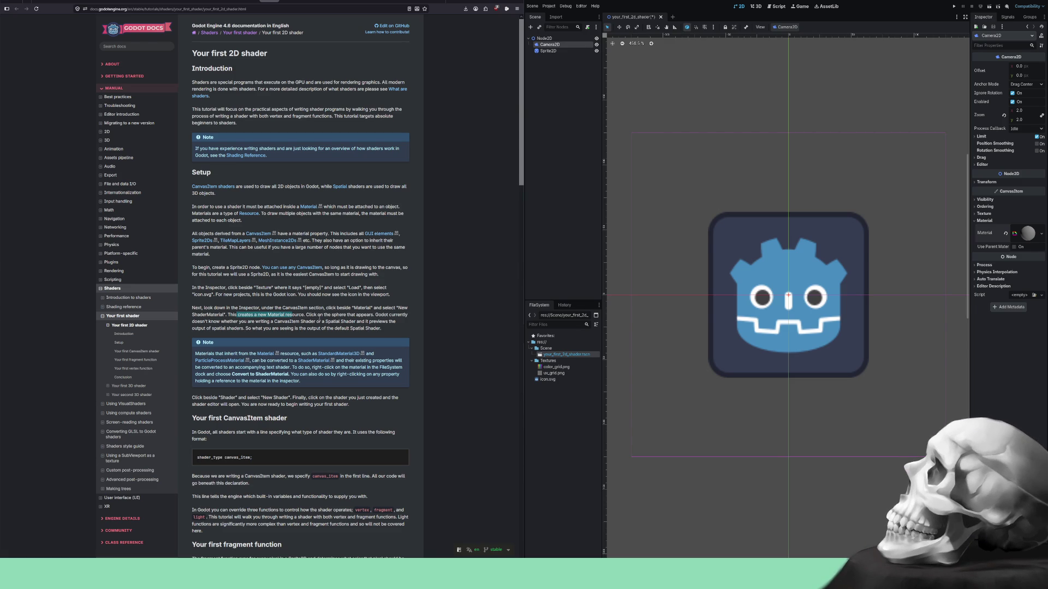
{"action": "left_click_drag", "start_coordinate": [339, 315], "coordinate": [389, 315]}
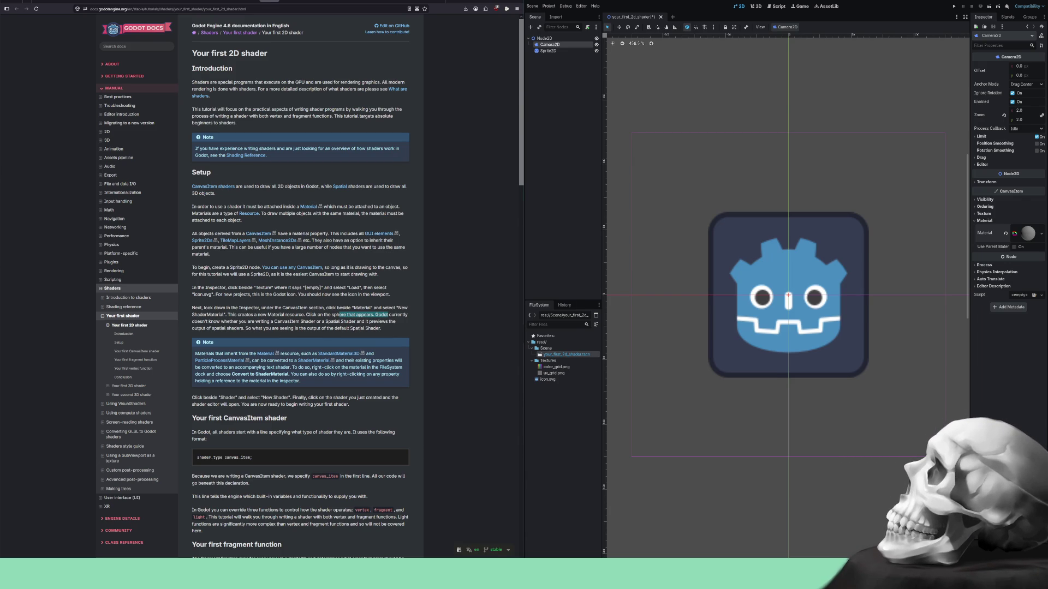
{"action": "left_click", "coordinate": [1028, 233]}
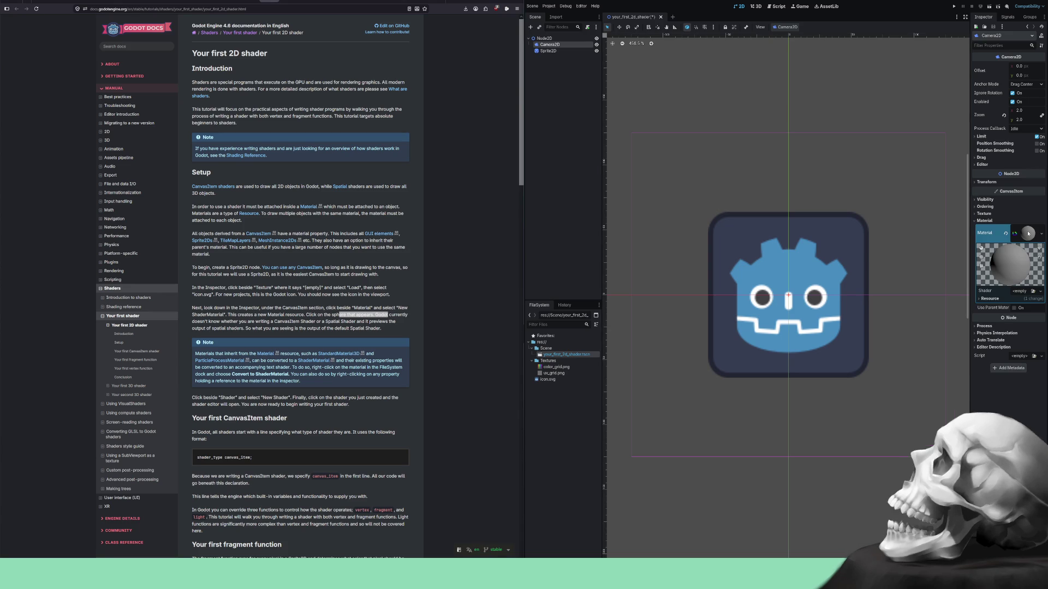
Expand the material's Resource section and widen the Inspector property list.
{"action": "left_click", "coordinate": [982, 300]}
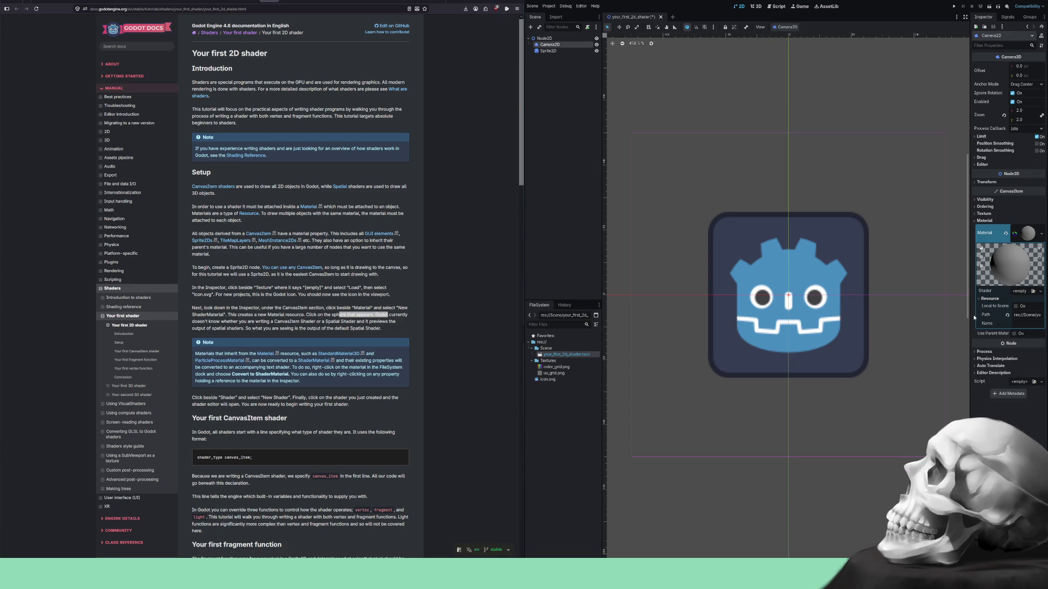
{"action": "mouse_move", "coordinate": [971, 315]}
{"action": "left_mouse_down"}
{"action": "mouse_move", "coordinate": [762, 313]}
{"action": "mouse_move", "coordinate": [1004, 303]}
{"action": "mouse_move", "coordinate": [783, 309]}
{"action": "mouse_move", "coordinate": [945, 303]}
{"action": "left_mouse_up"}
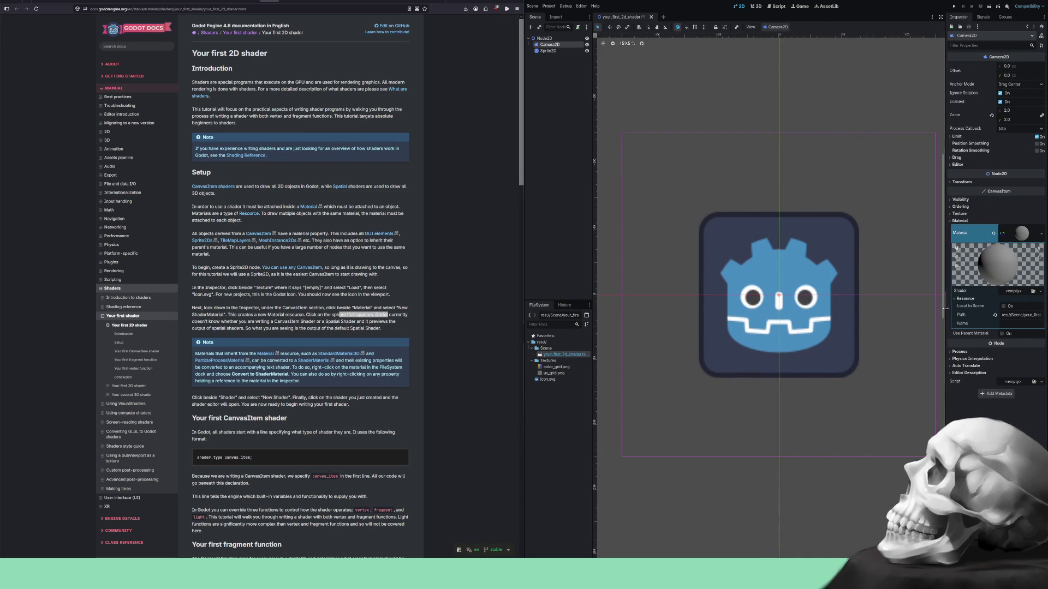
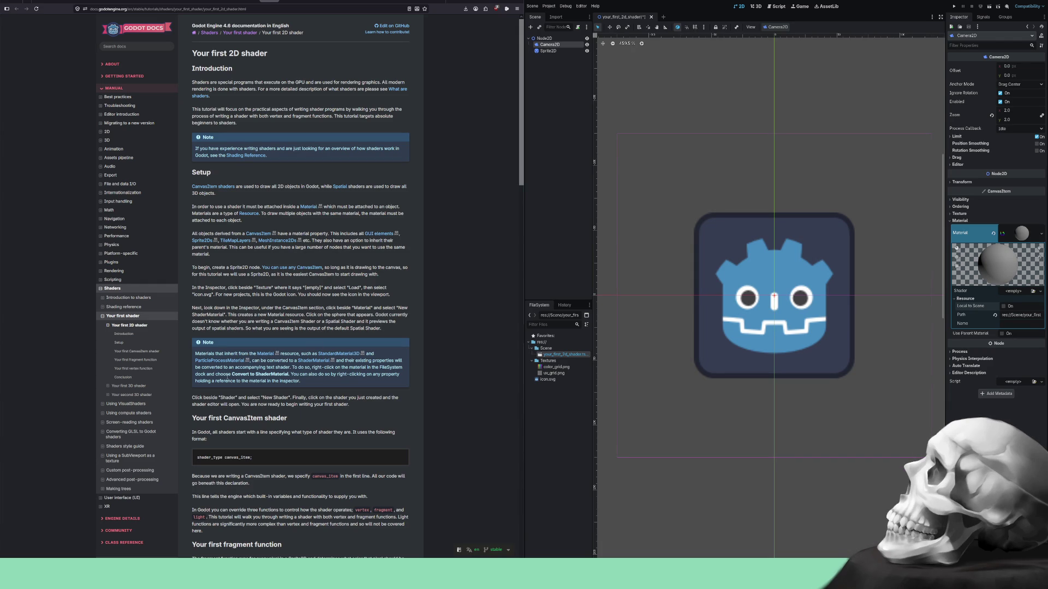
Search the web for 'godot Convert to ShaderMaterial', then return to the 2D shader docs.
{"action": "left_click_drag", "start_coordinate": [232, 375], "coordinate": [289, 374]}
{"action": "key", "text": "ctrl+t"}
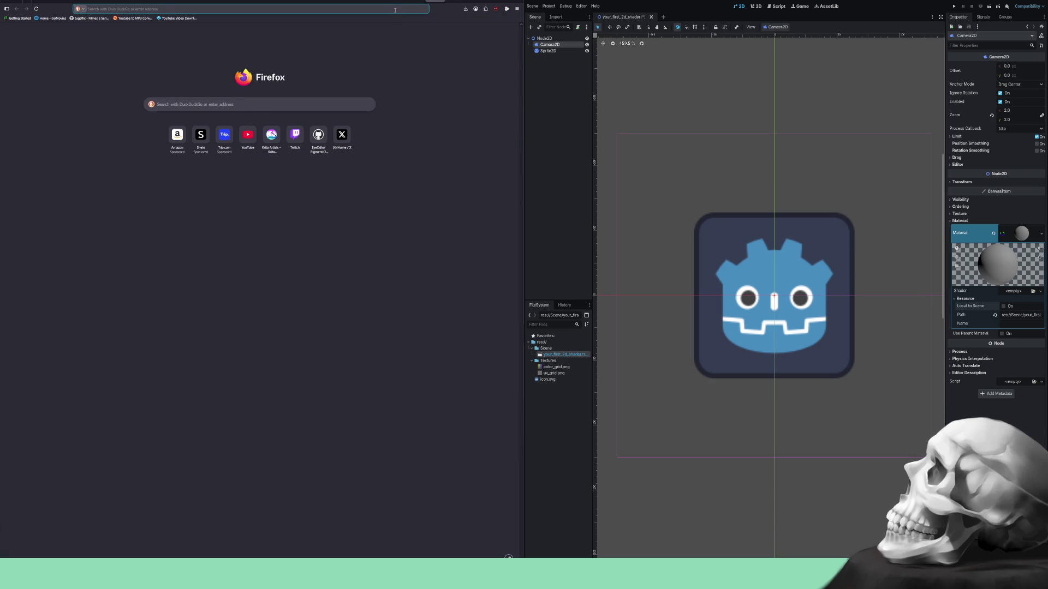
{"action": "left_click", "coordinate": [395, 9]}
{"action": "type", "text": "godot"}
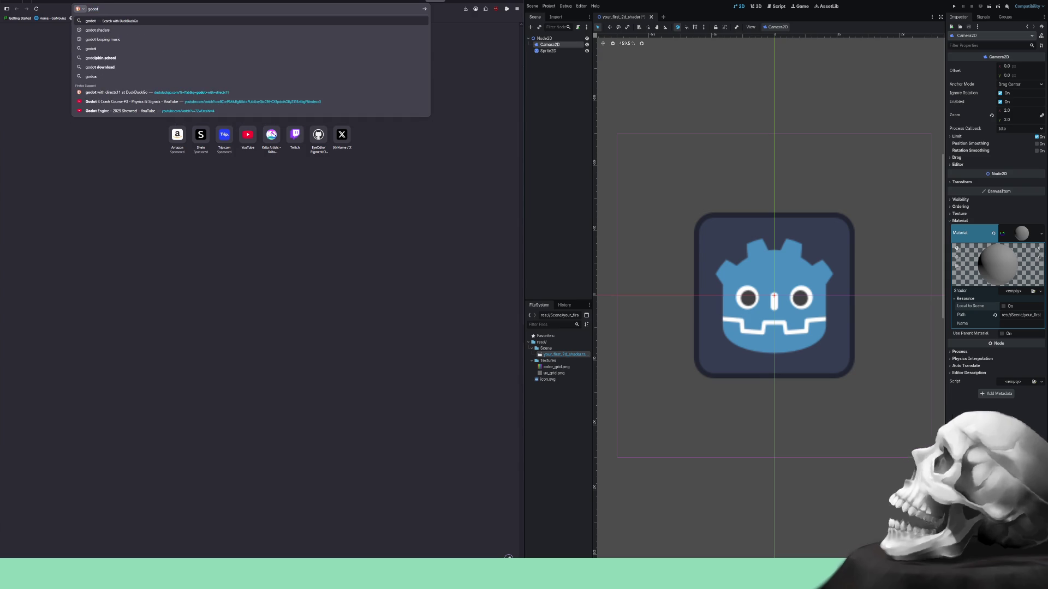
{"action": "type", "text": " Convert to ShaderMaterial"}
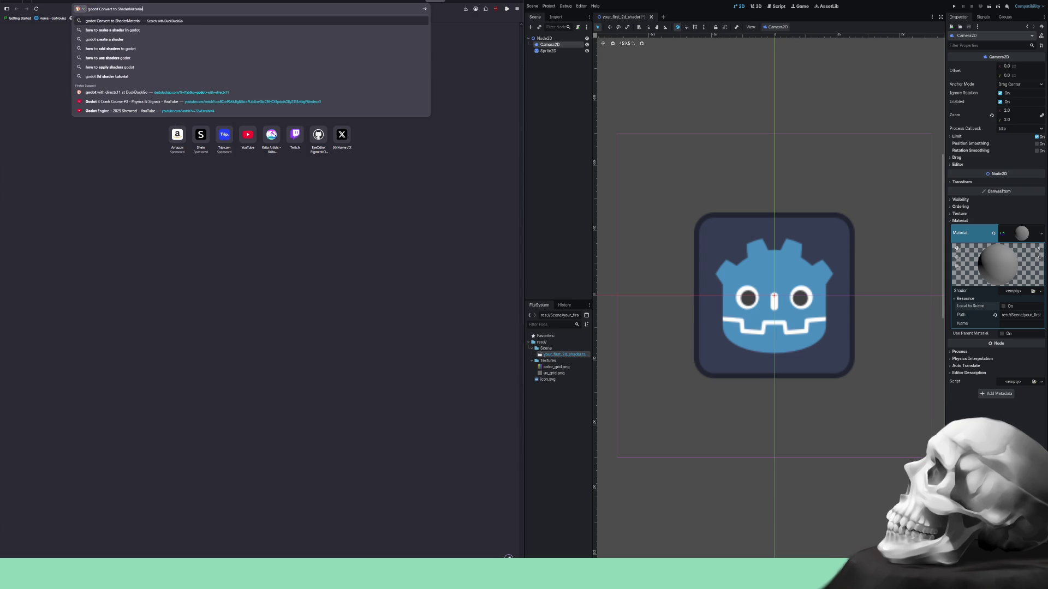
{"action": "key", "text": "Return"}
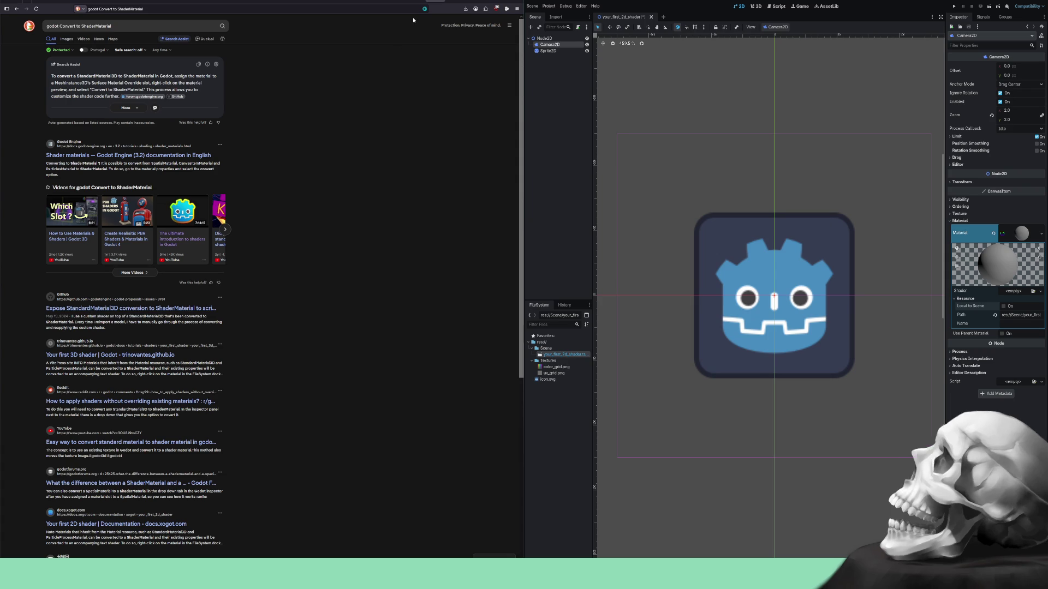
{"action": "left_click", "coordinate": [441, 0]}
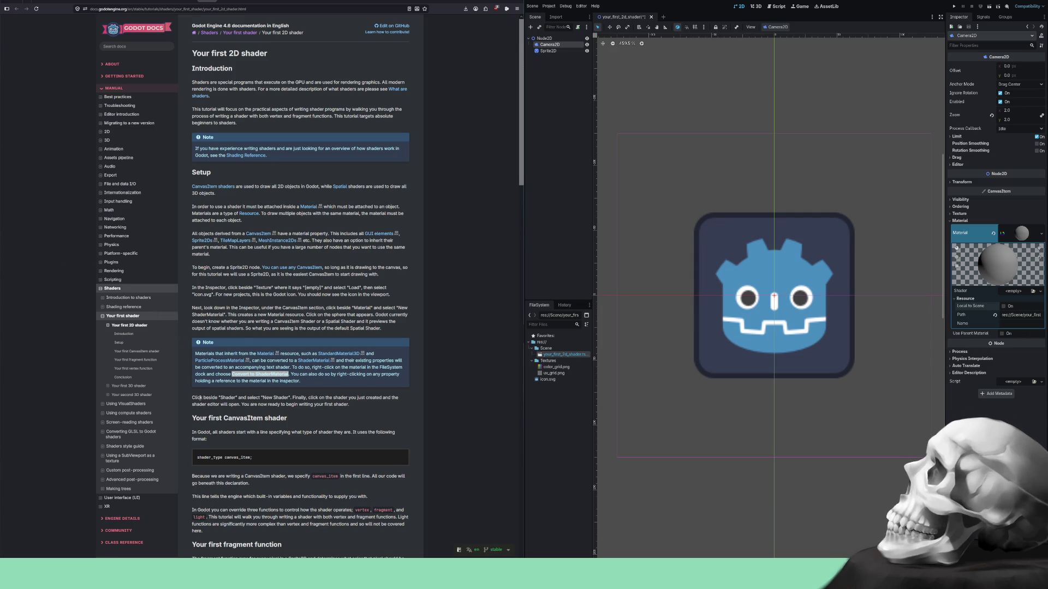
Choose New Shader from the material's empty Shader field in the Inspector.
{"action": "left_click_drag", "start_coordinate": [200, 398], "coordinate": [218, 398]}
{"action": "left_click", "coordinate": [1013, 293]}
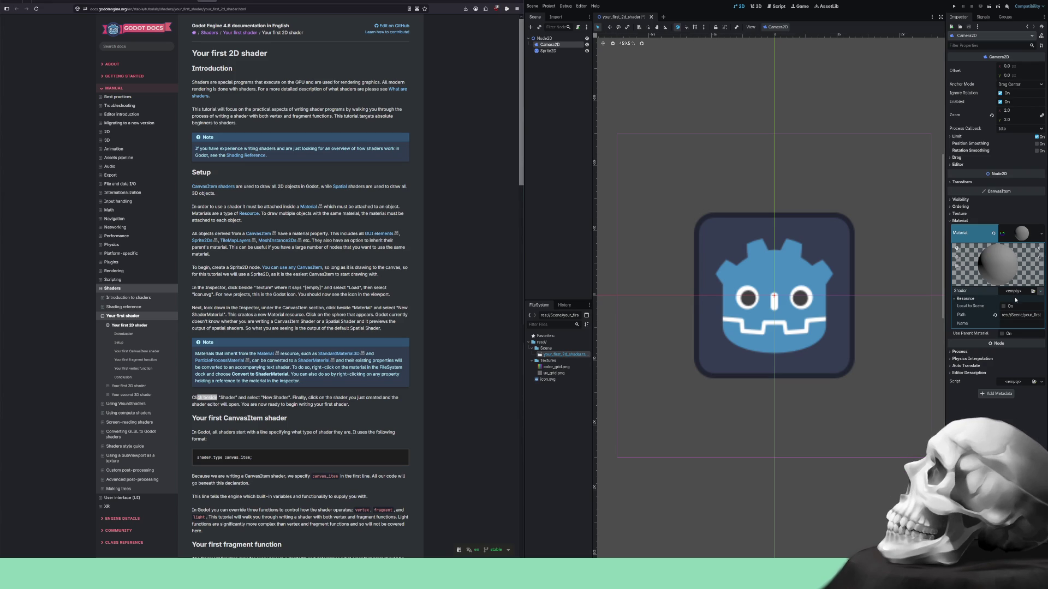
{"action": "left_click", "coordinate": [1015, 302]}
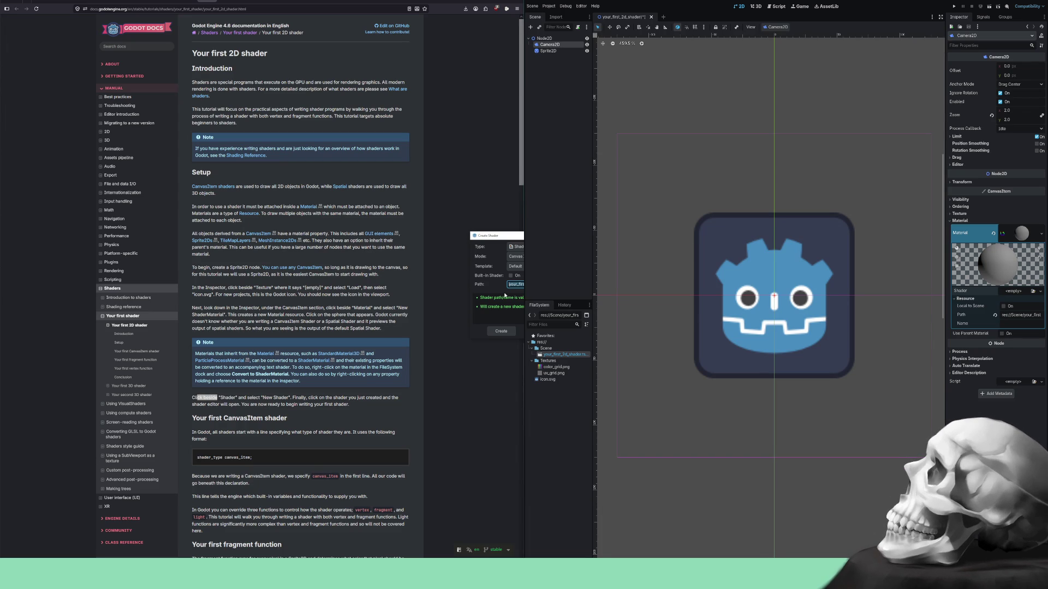
Leave the Default template, current mode and Shader type unchanged, and browse for the save path.
{"action": "left_click", "coordinate": [522, 267]}
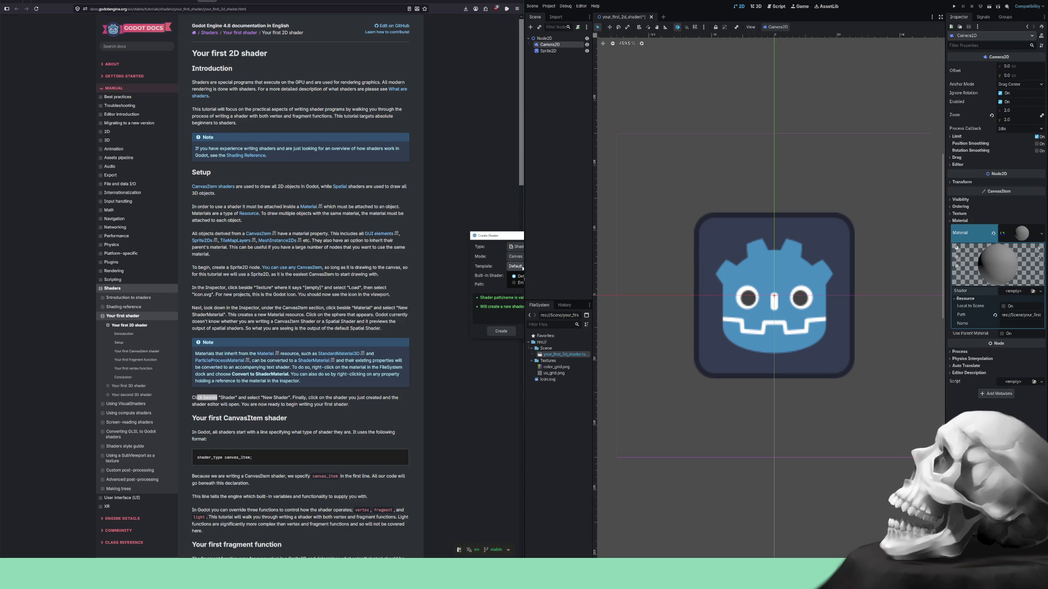
{"action": "left_click", "coordinate": [527, 268]}
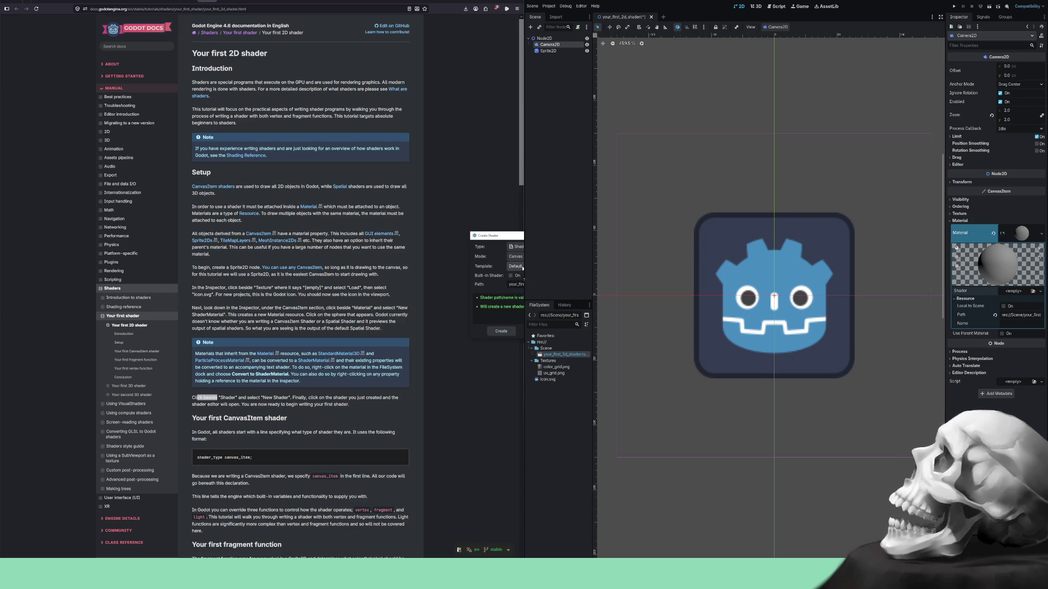
{"action": "left_click", "coordinate": [527, 268]}
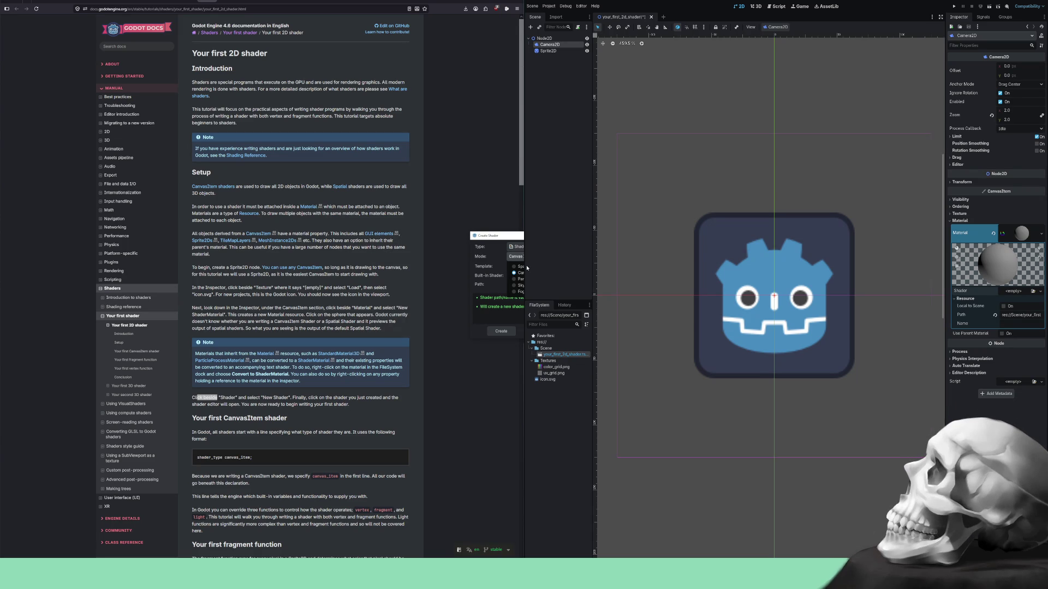
{"action": "left_click", "coordinate": [526, 273]}
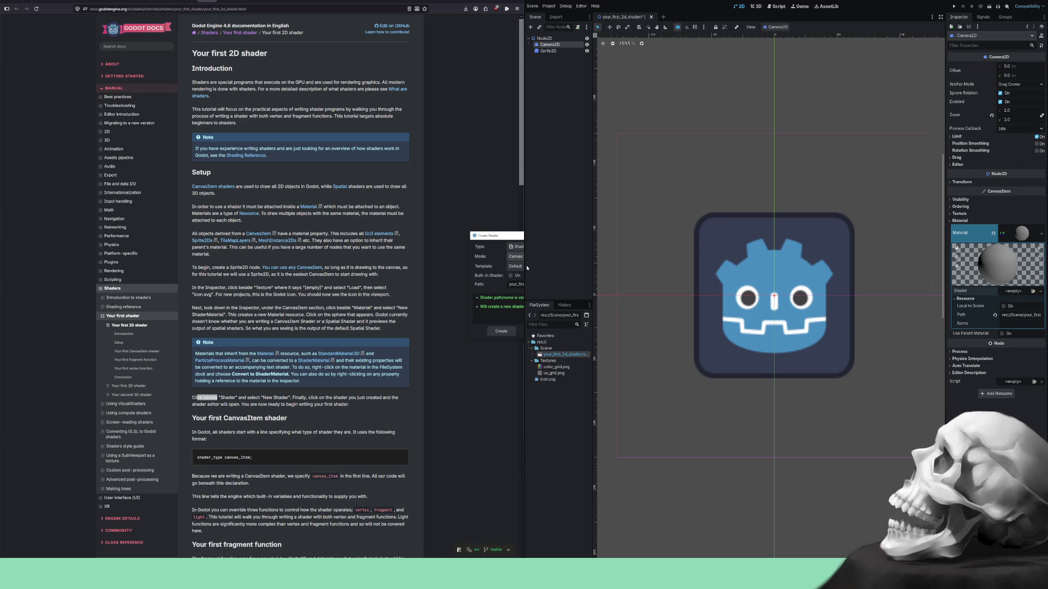
{"action": "left_click", "coordinate": [527, 247]}
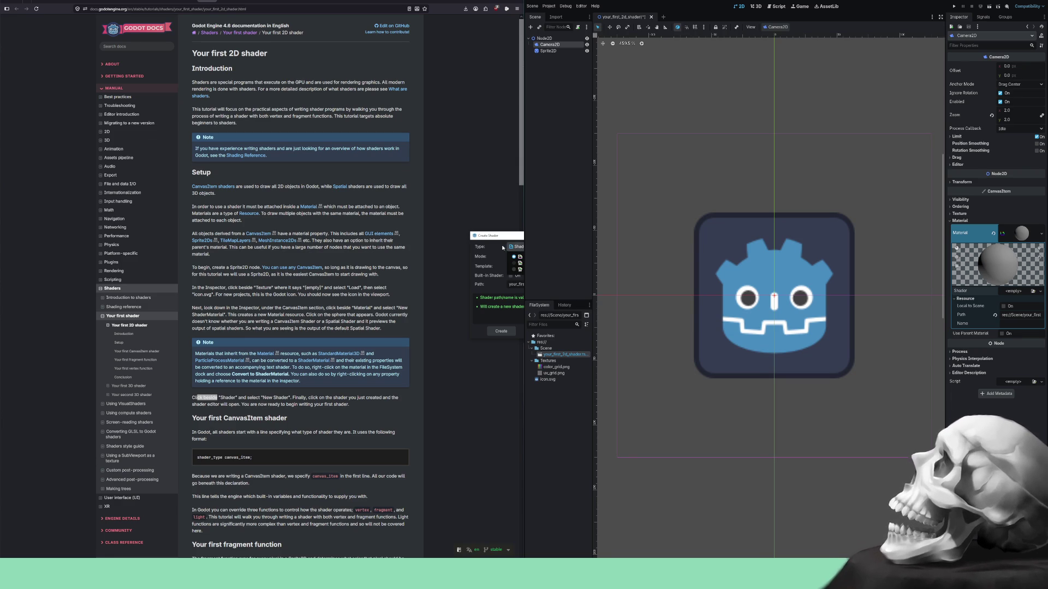
{"action": "left_click", "coordinate": [503, 248]}
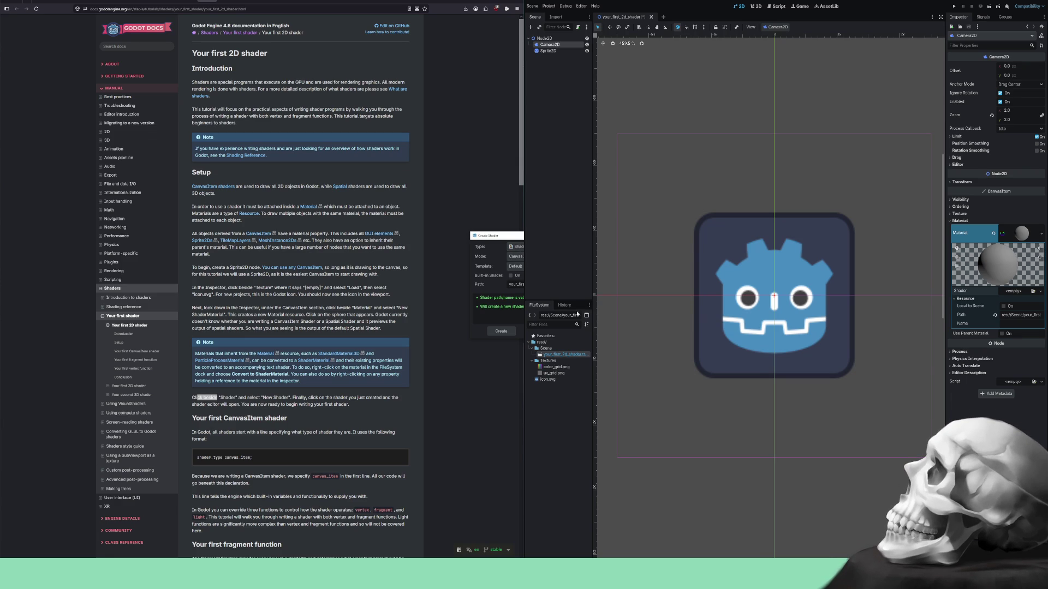
{"action": "left_click", "coordinate": [571, 294]}
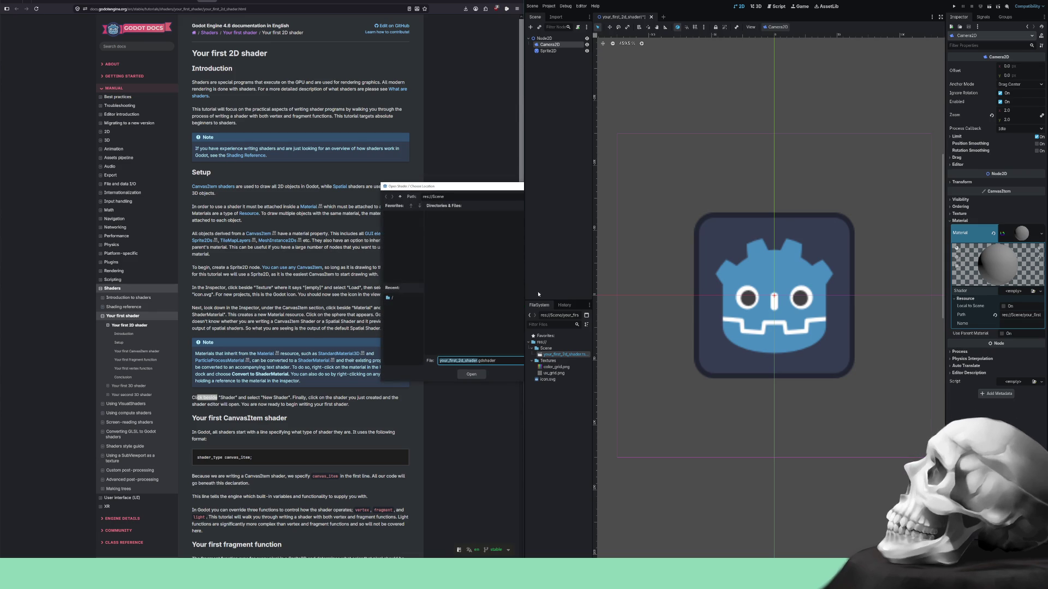
Create a folder named Shader in res://Scene and accept it as the save location.
{"action": "right_click", "coordinate": [565, 271]}
{"action": "left_click", "coordinate": [572, 276]}
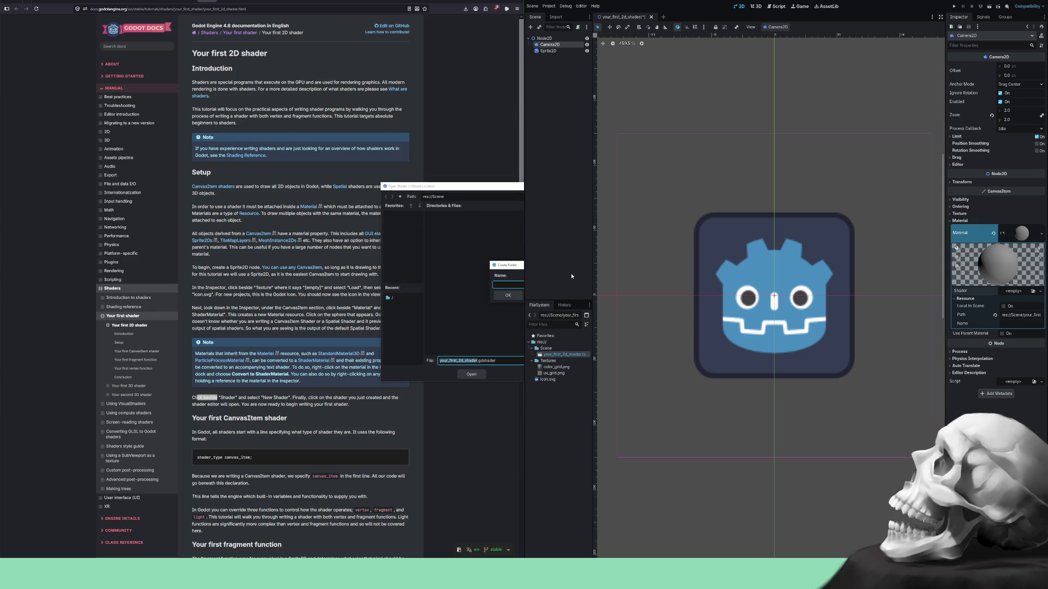
{"action": "type", "text": "Sh"}
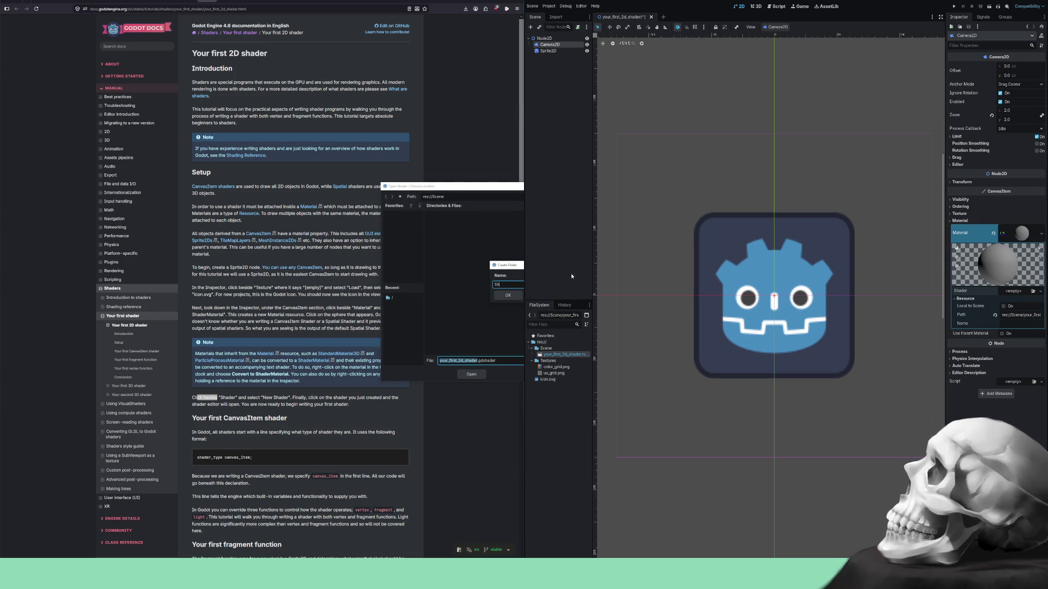
{"action": "type", "text": "ader"}
{"action": "key", "text": "Return"}
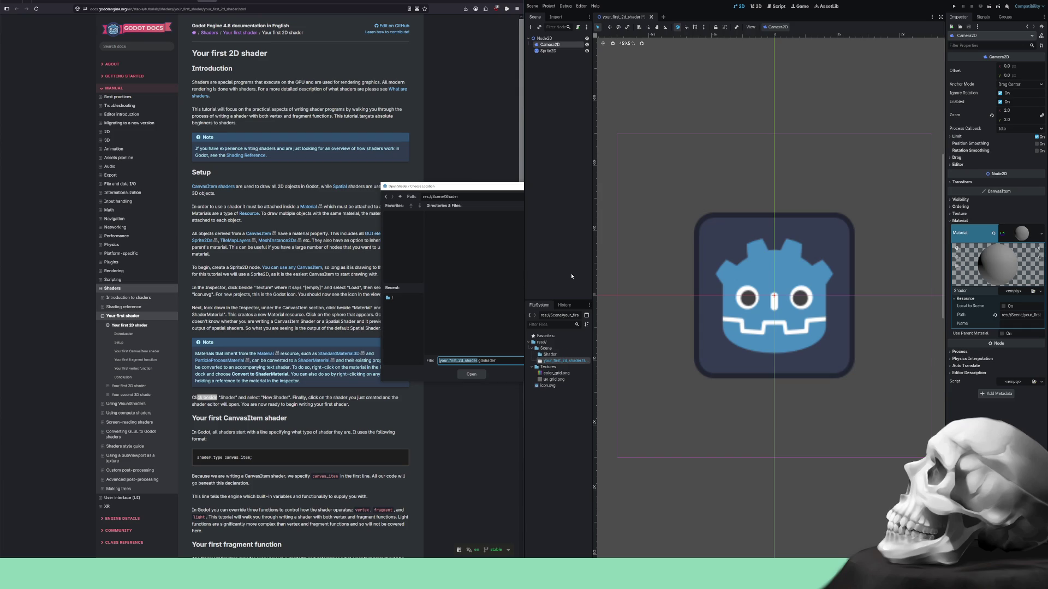
{"action": "left_click", "coordinate": [474, 374]}
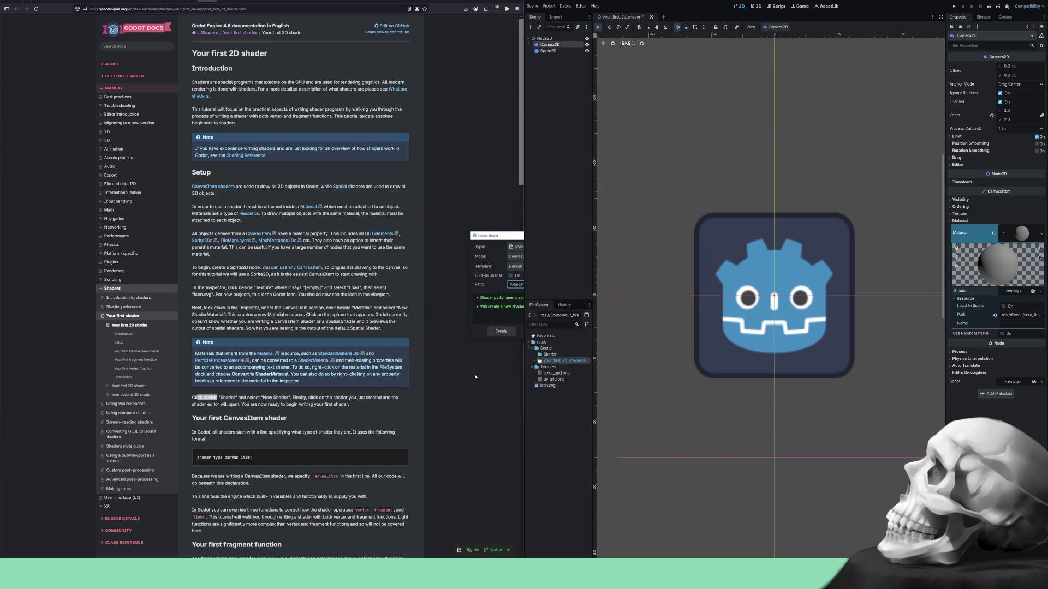
Create the shader, then expand the Shader and Texture folders in FileSystem.
{"action": "left_click", "coordinate": [502, 334]}
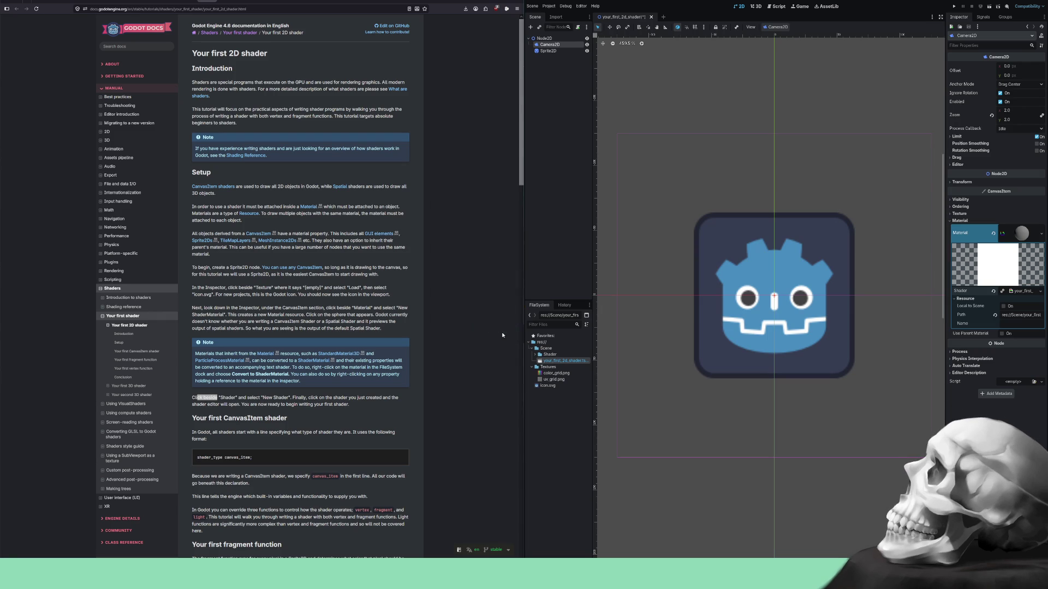
{"action": "left_click", "coordinate": [545, 368]}
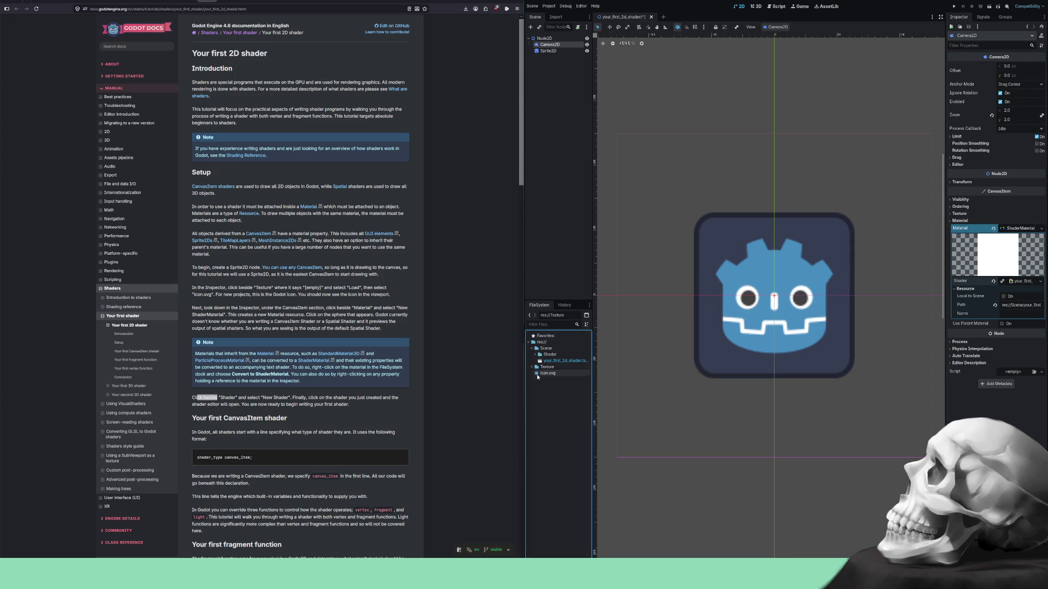
{"action": "left_click", "coordinate": [535, 355]}
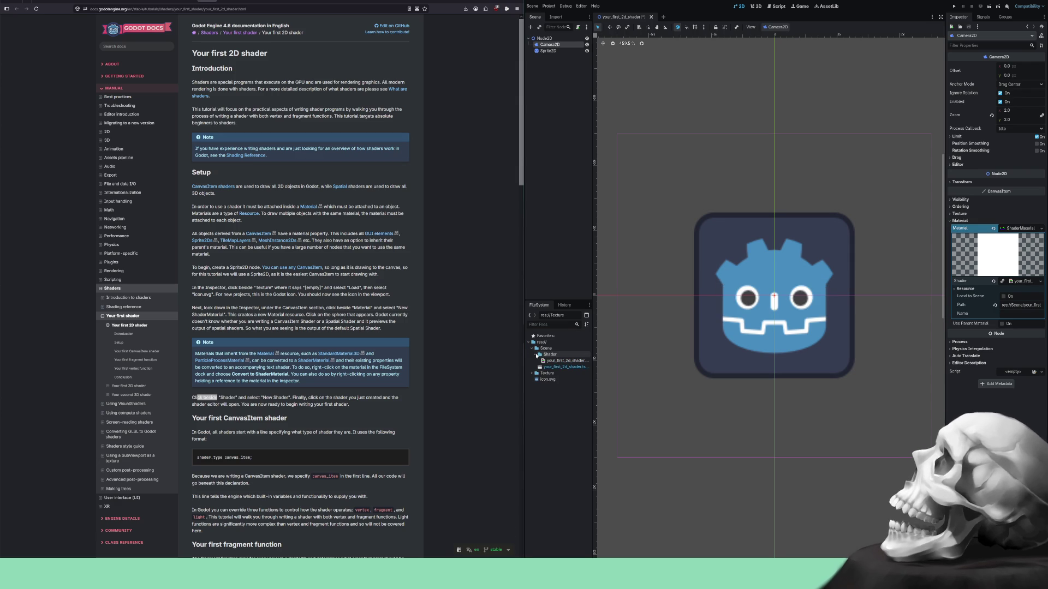
{"action": "left_click", "coordinate": [531, 374]}
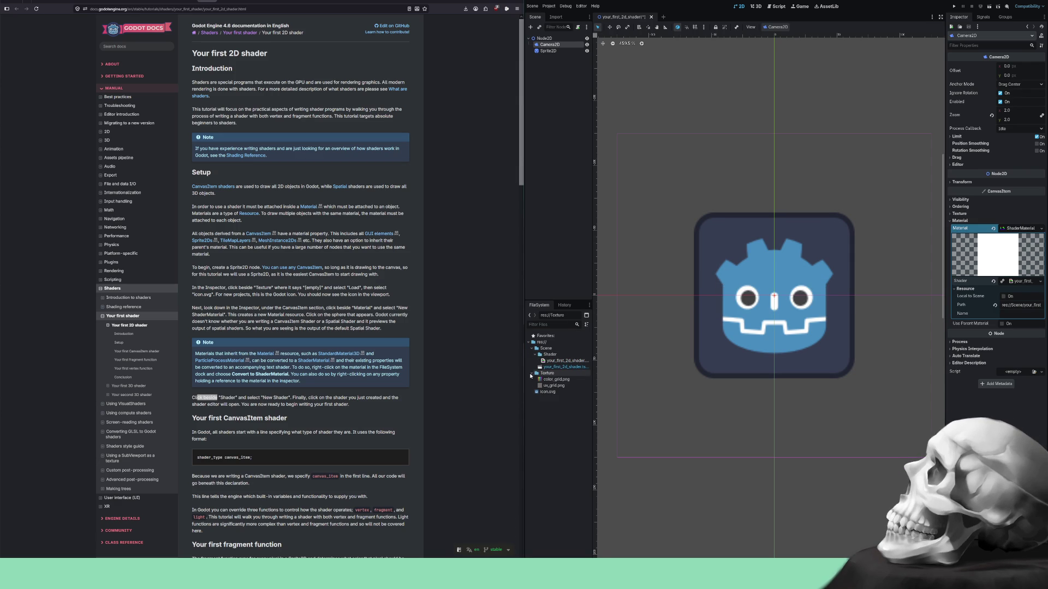
Move the Shader folder to the project root and select your_first_2d_shader.gdshader inside it.
{"action": "left_click", "coordinate": [546, 355]}
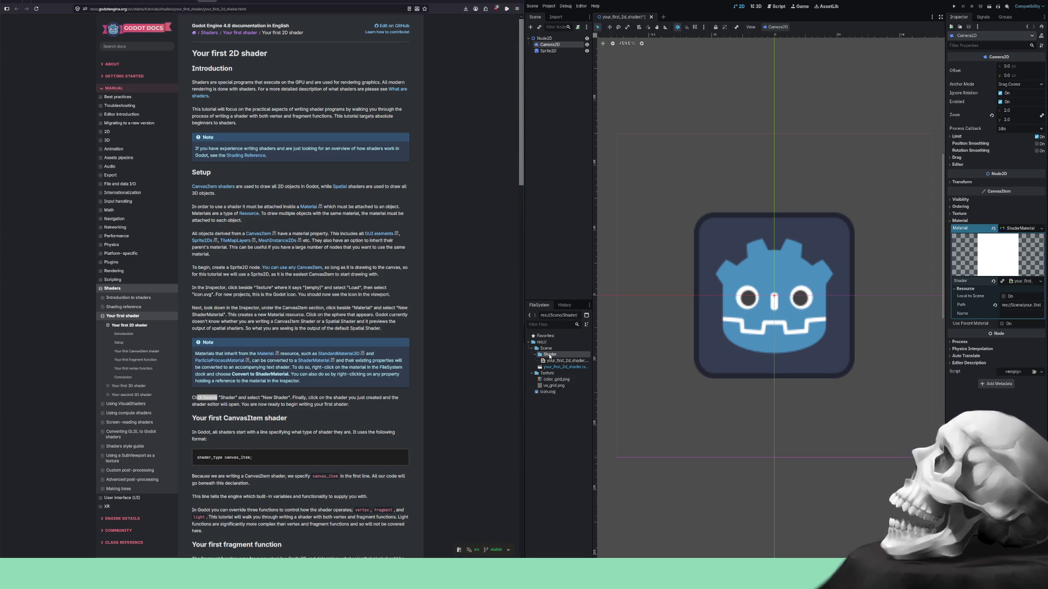
{"action": "left_click_drag", "start_coordinate": [548, 356], "coordinate": [548, 344]}
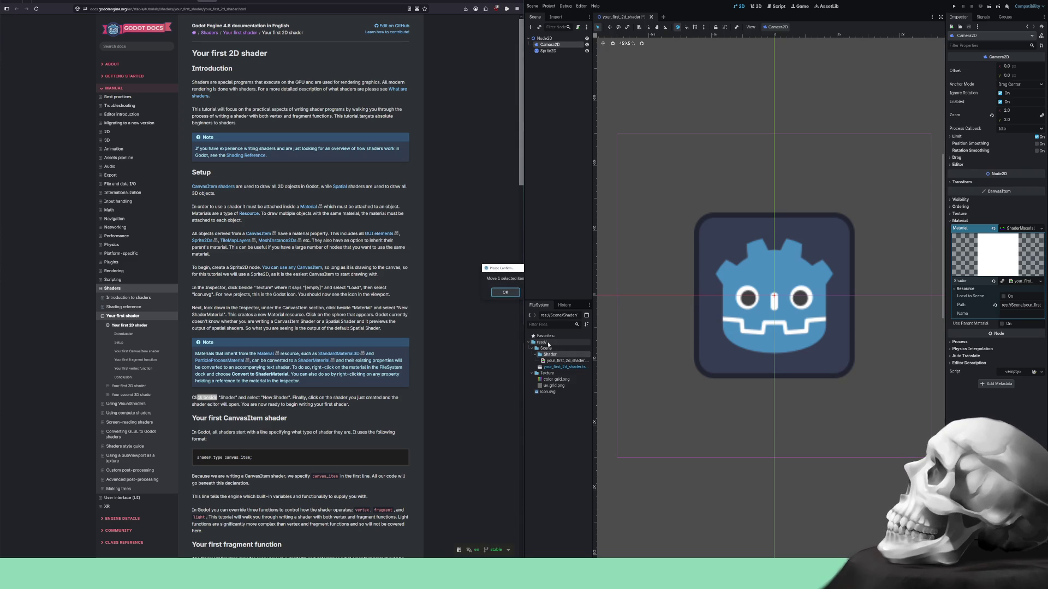
{"action": "left_click", "coordinate": [513, 295]}
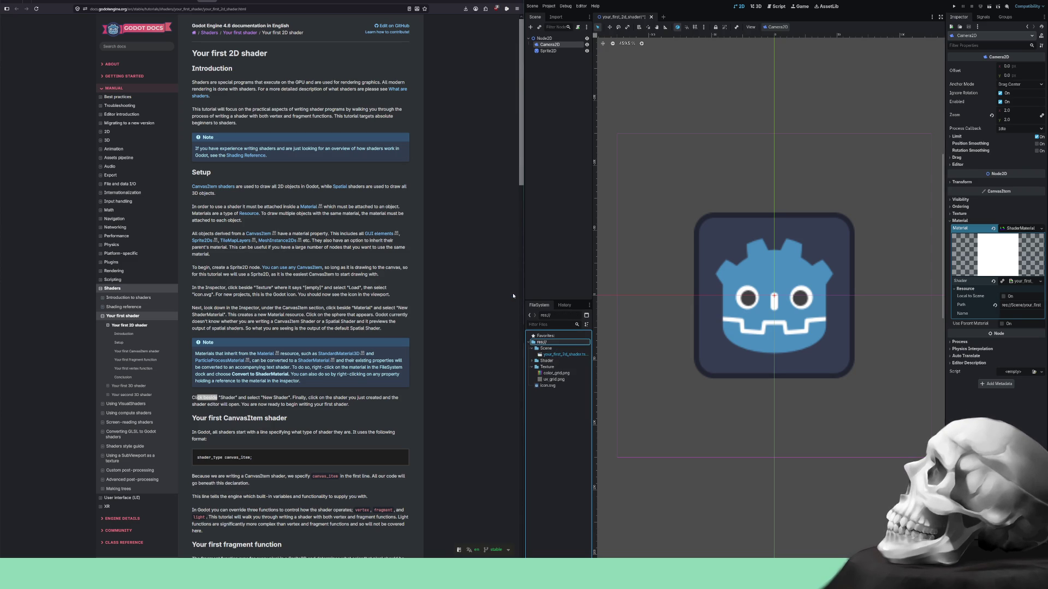
{"action": "left_click", "coordinate": [532, 361]}
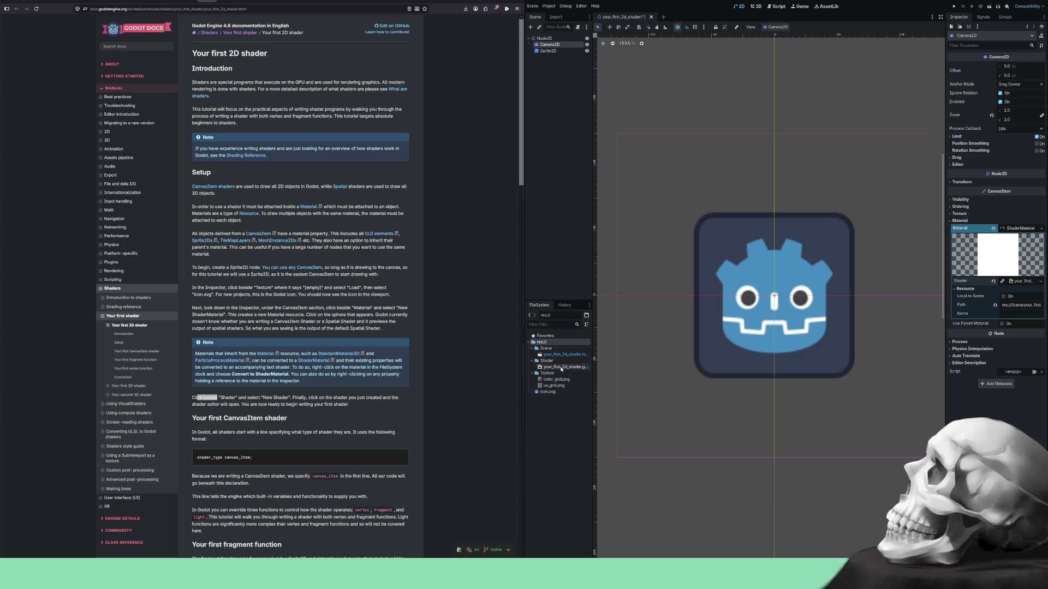
{"action": "left_click", "coordinate": [559, 368]}
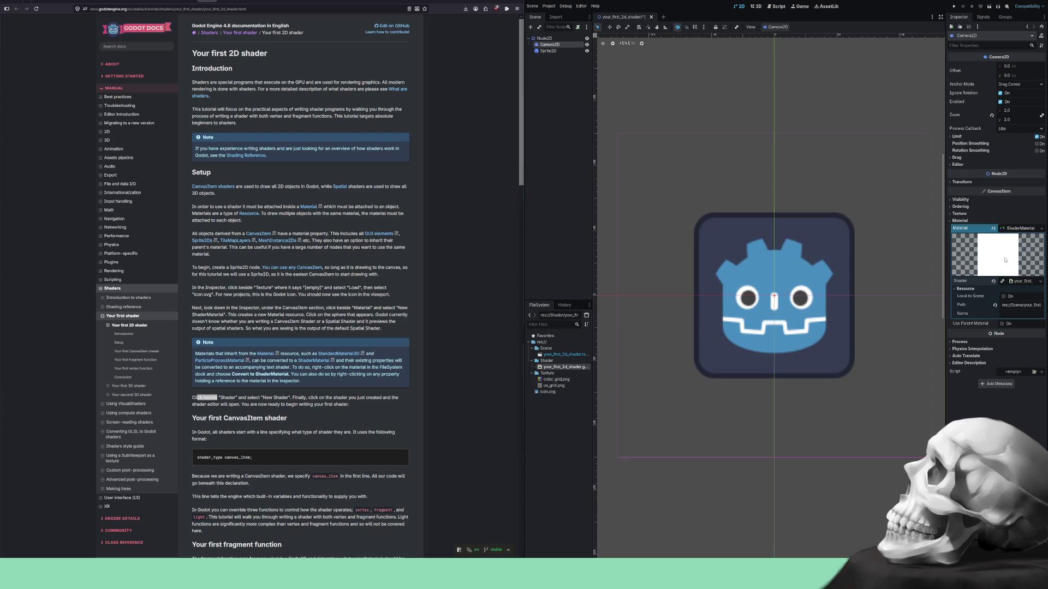
{"action": "key", "text": "ctrl+z"}
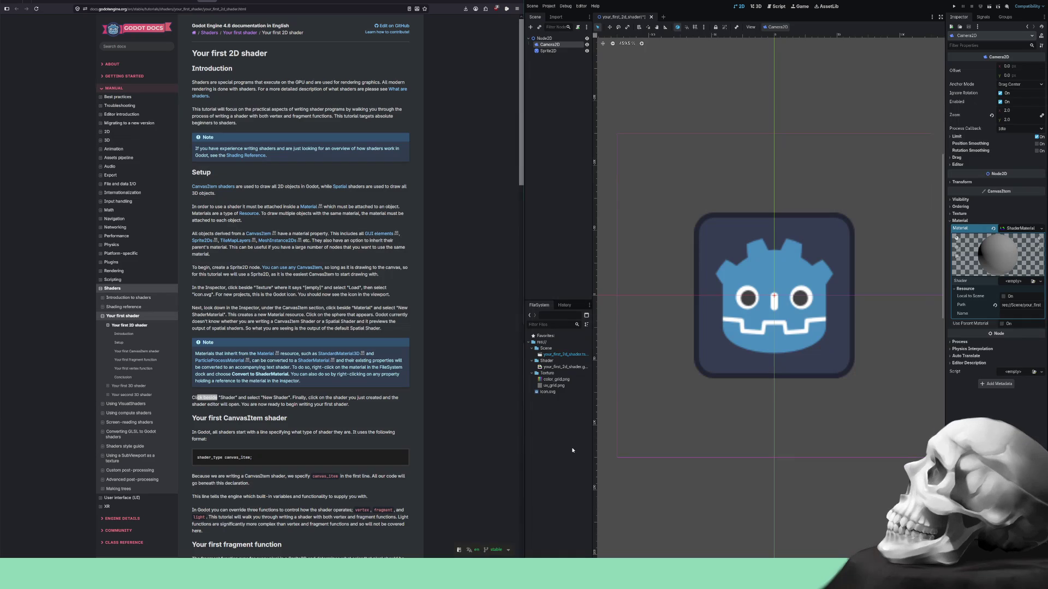
{"action": "key", "text": "ctrl+z"}
{"action": "key", "text": "ctrl+z"}
{"action": "key", "text": "ctrl+z"}
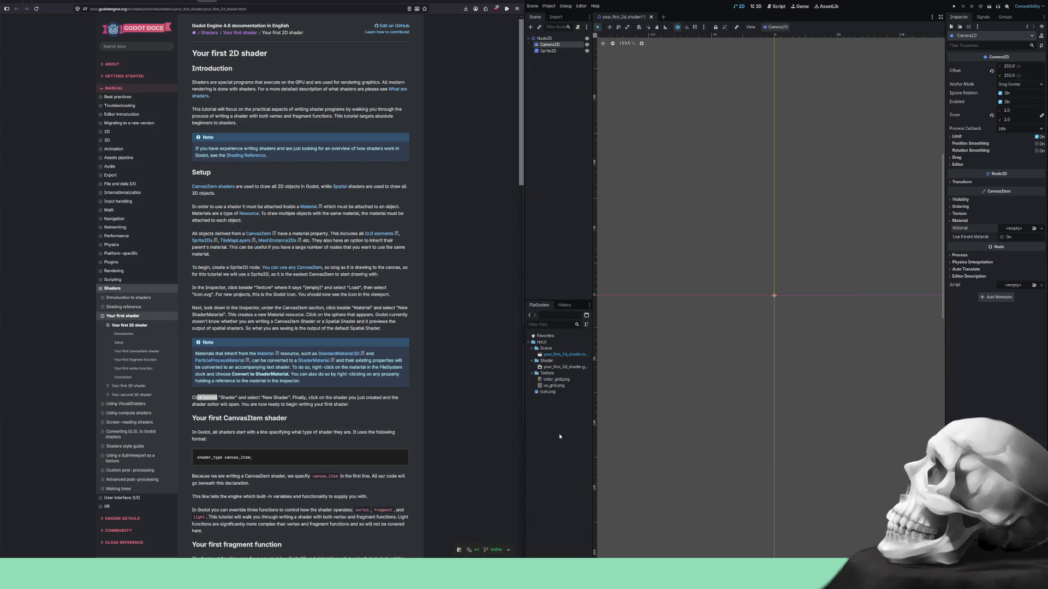
{"action": "key", "text": "ctrl+z"}
{"action": "key", "text": "ctrl+z"}
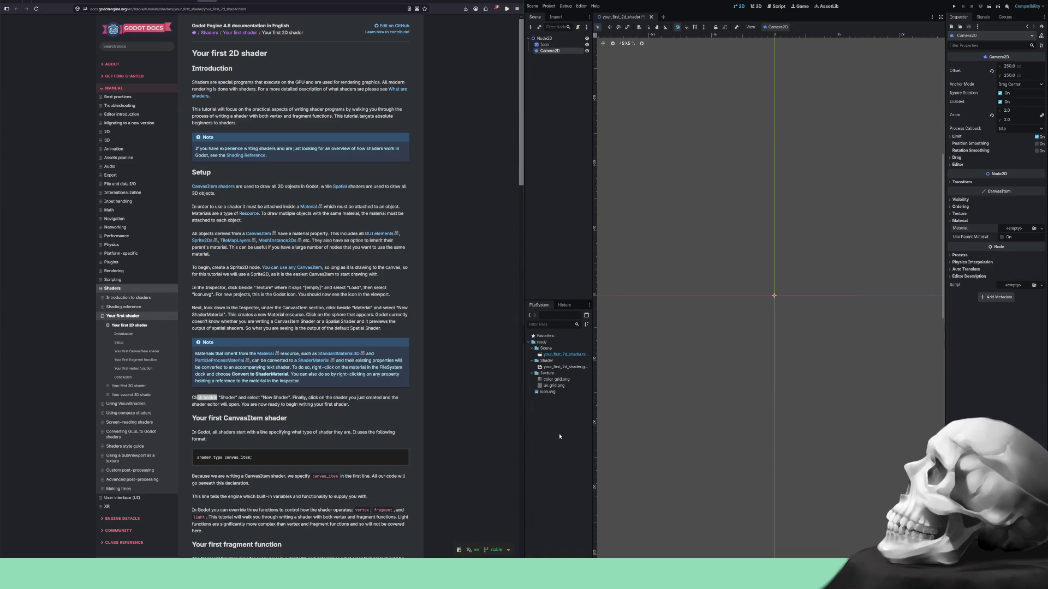
{"action": "key", "text": "ctrl+shift+z"}
{"action": "key", "text": "ctrl+shift+z"}
{"action": "key", "text": "ctrl+shift+z"}
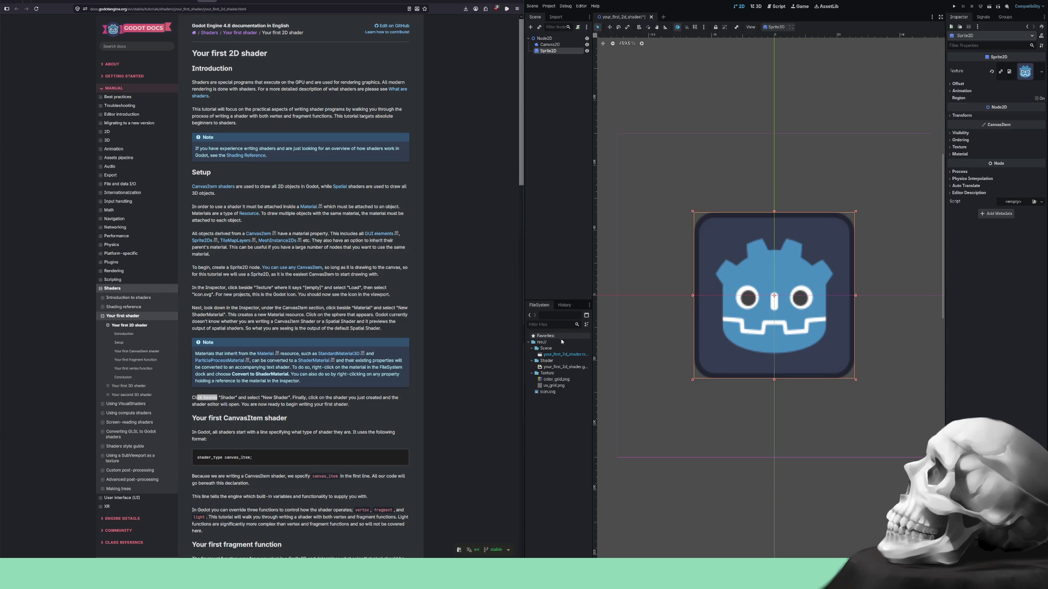
{"action": "left_click", "coordinate": [550, 355]}
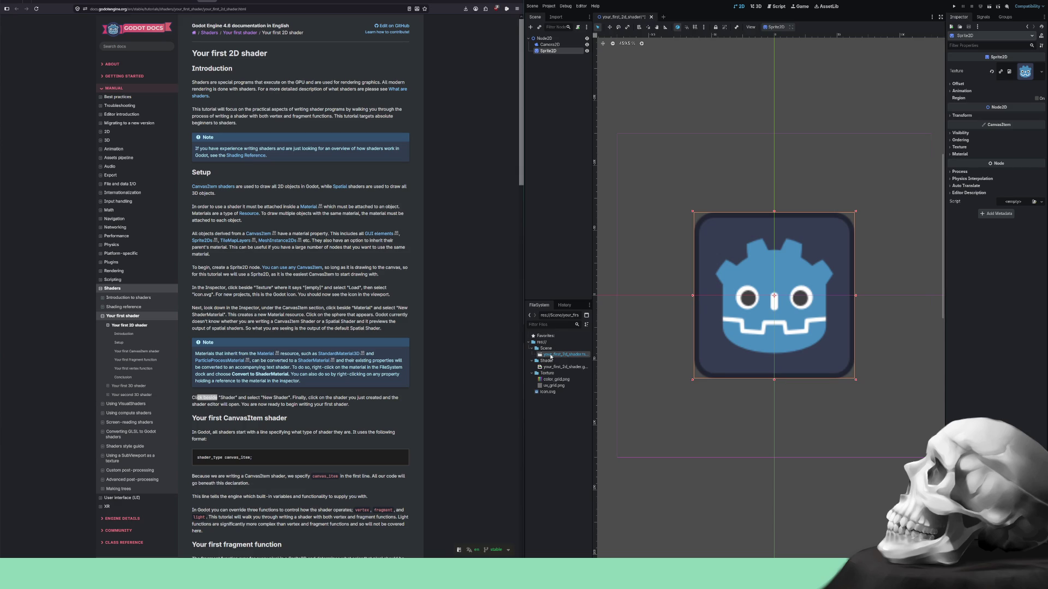
{"action": "left_click", "coordinate": [549, 44]}
{"action": "left_click", "coordinate": [552, 51]}
Select Camera2D and undo the shader assignment on its material.
{"action": "key", "text": "Up"}
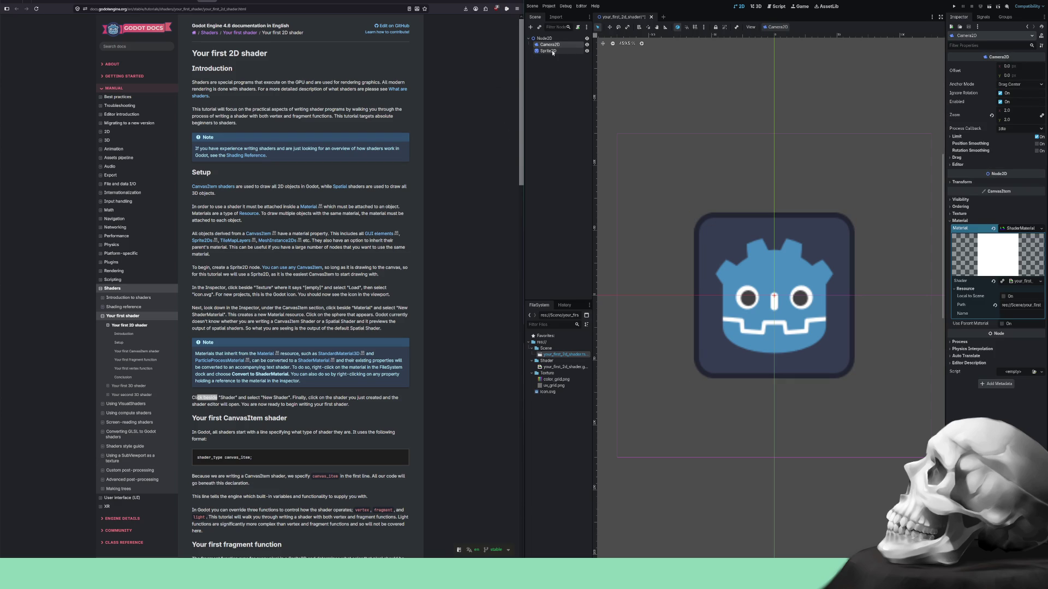
{"action": "left_click", "coordinate": [553, 51]}
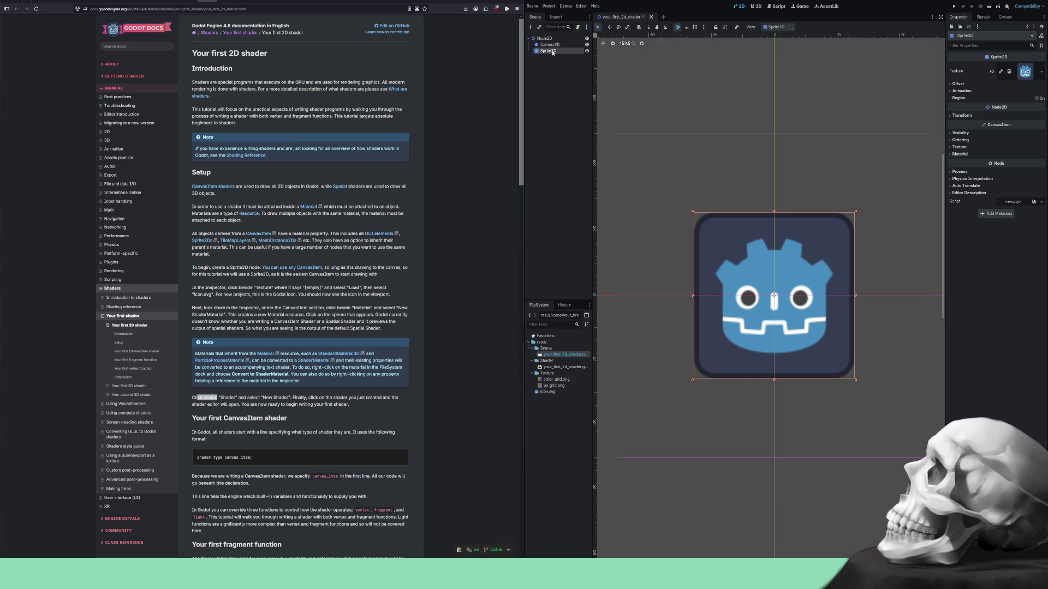
{"action": "left_click", "coordinate": [551, 46]}
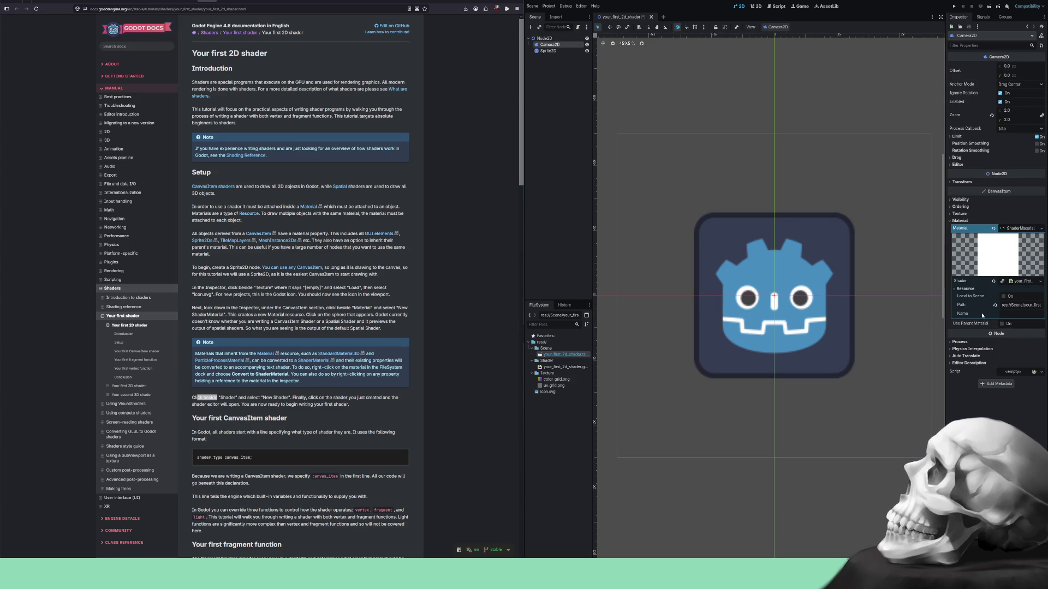
{"action": "key", "text": "ctrl+z"}
{"action": "key", "text": "ctrl+z"}
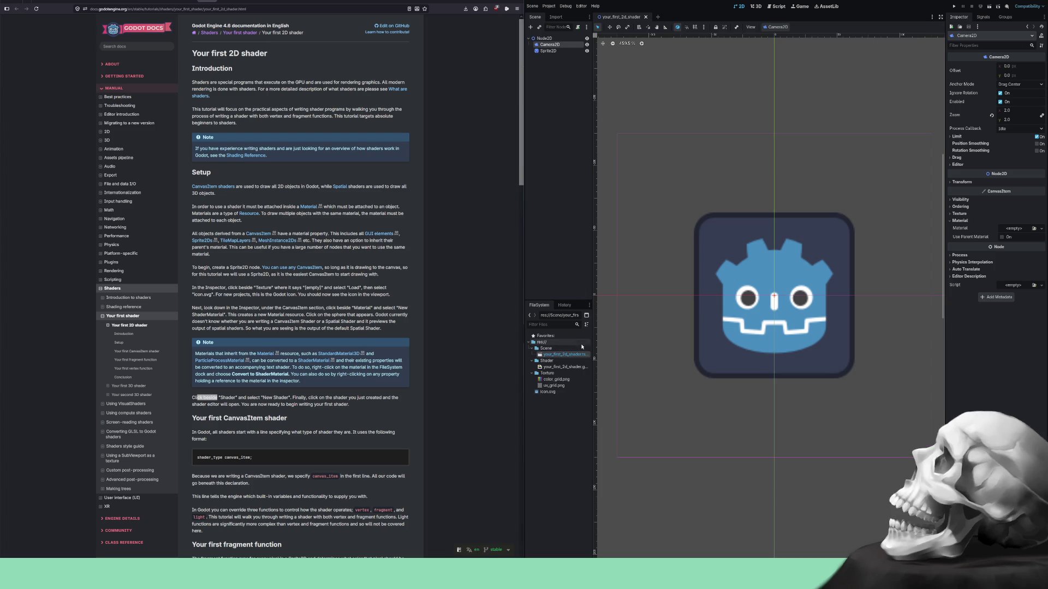
Delete your_first_2d_shader.gdshader from the Shader folder and reselect Sprite2D.
{"action": "left_click", "coordinate": [566, 367]}
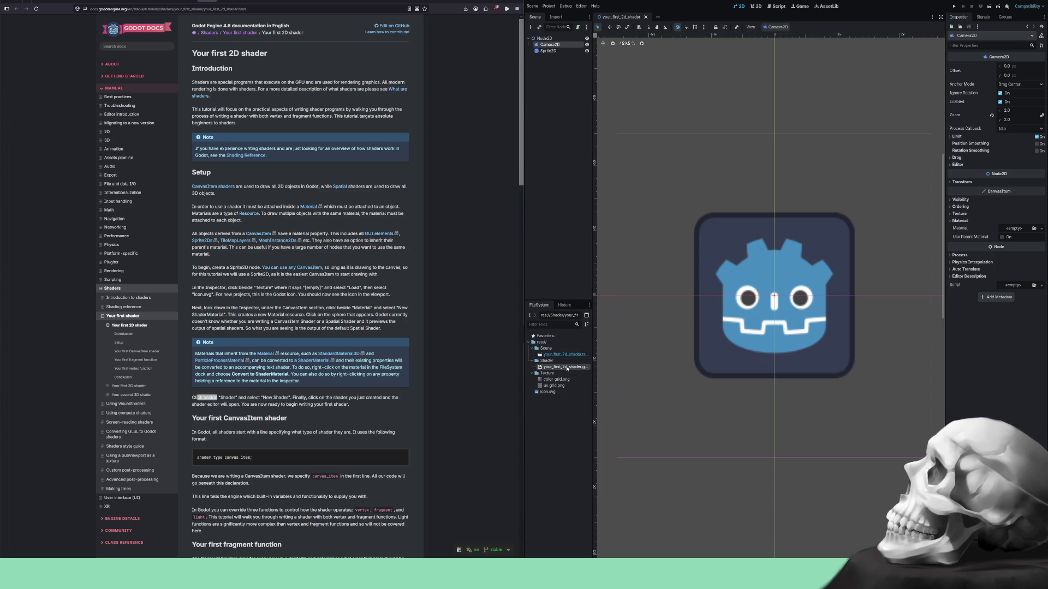
{"action": "key", "text": "Delete"}
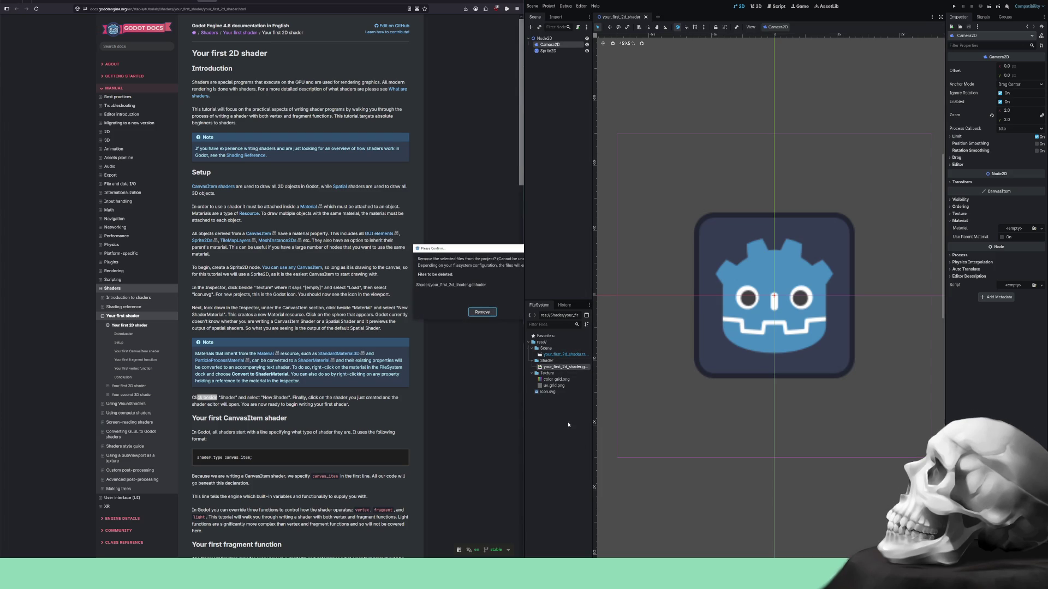
{"action": "left_click", "coordinate": [482, 313]}
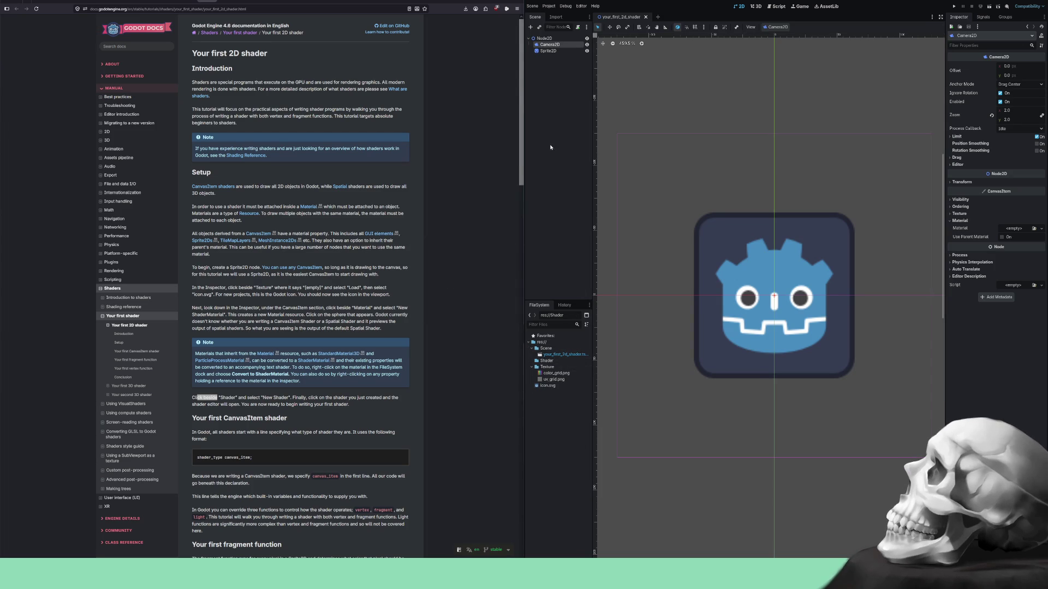
{"action": "left_click", "coordinate": [547, 51]}
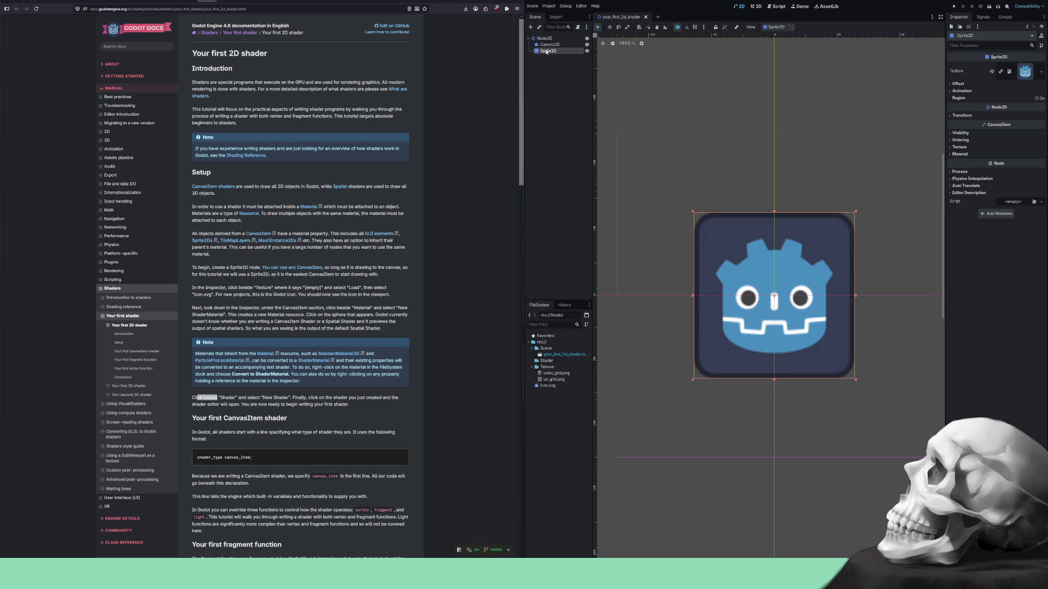
Give Sprite2D a new ShaderMaterial and expand its settings.
{"action": "left_click", "coordinate": [951, 155]}
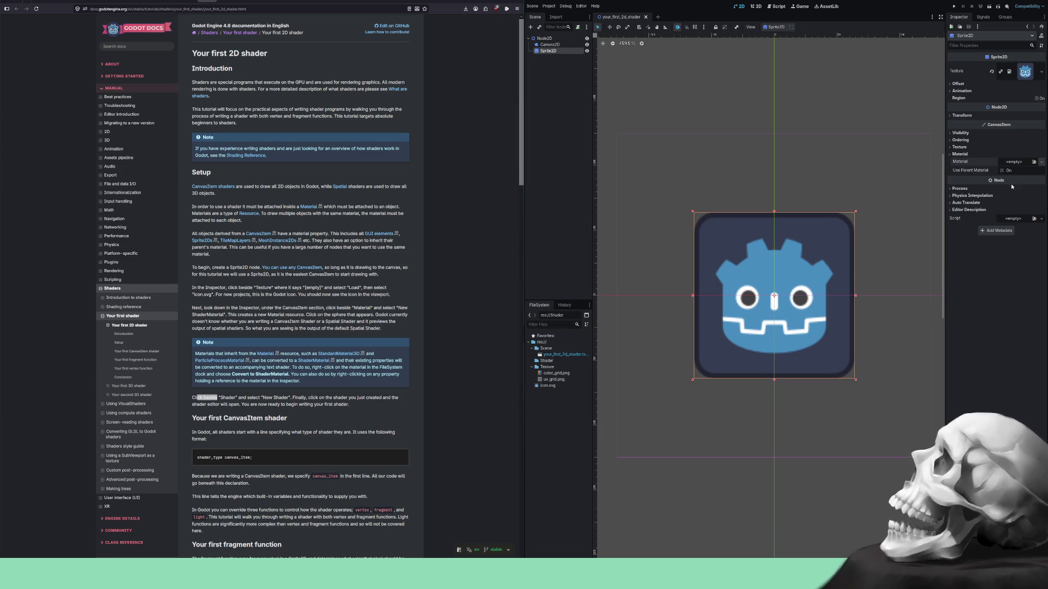
{"action": "left_click", "coordinate": [1014, 162]}
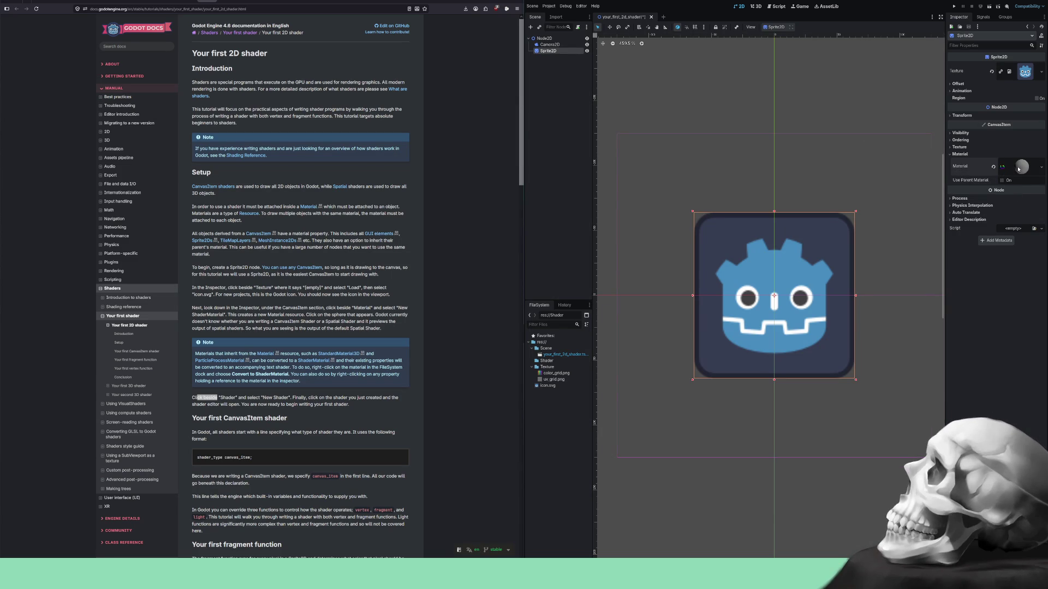
{"action": "left_click", "coordinate": [1018, 170]}
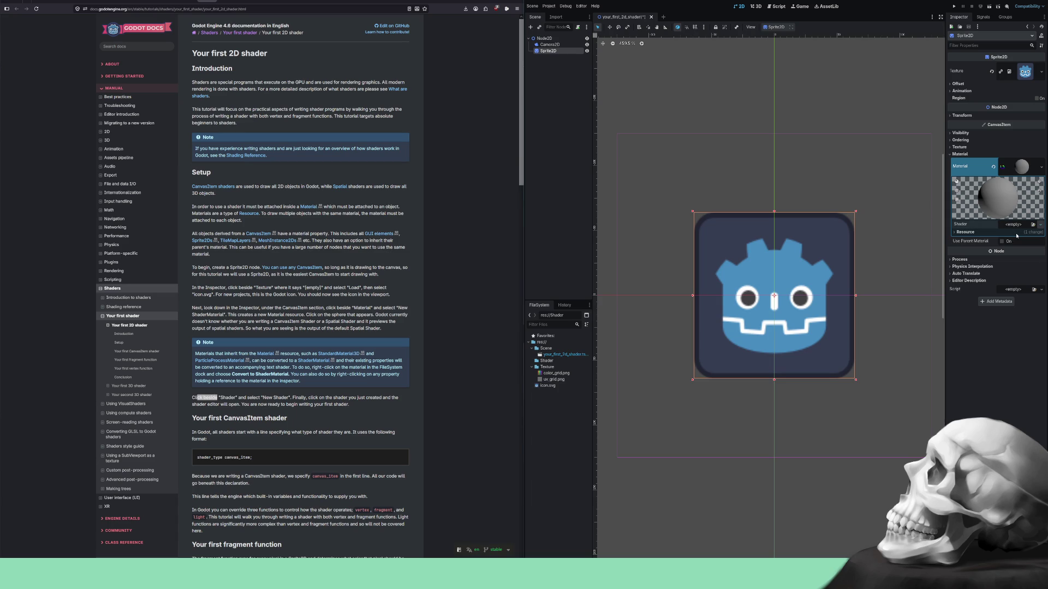
Create a new shader saved in res://Shader and attach it to the material.
{"action": "left_click", "coordinate": [1017, 236]}
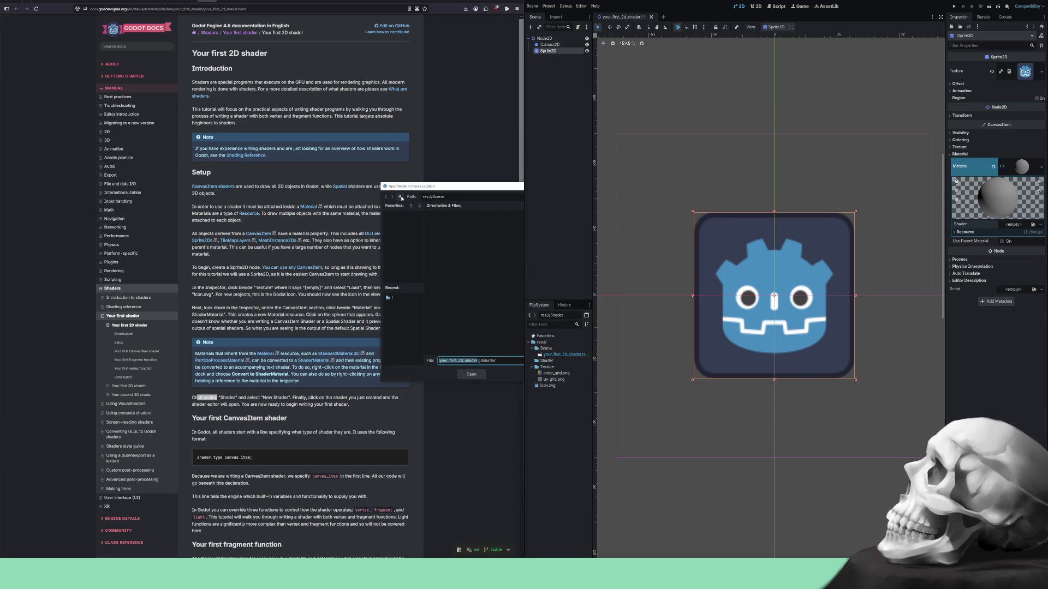
{"action": "left_click", "coordinate": [400, 197]}
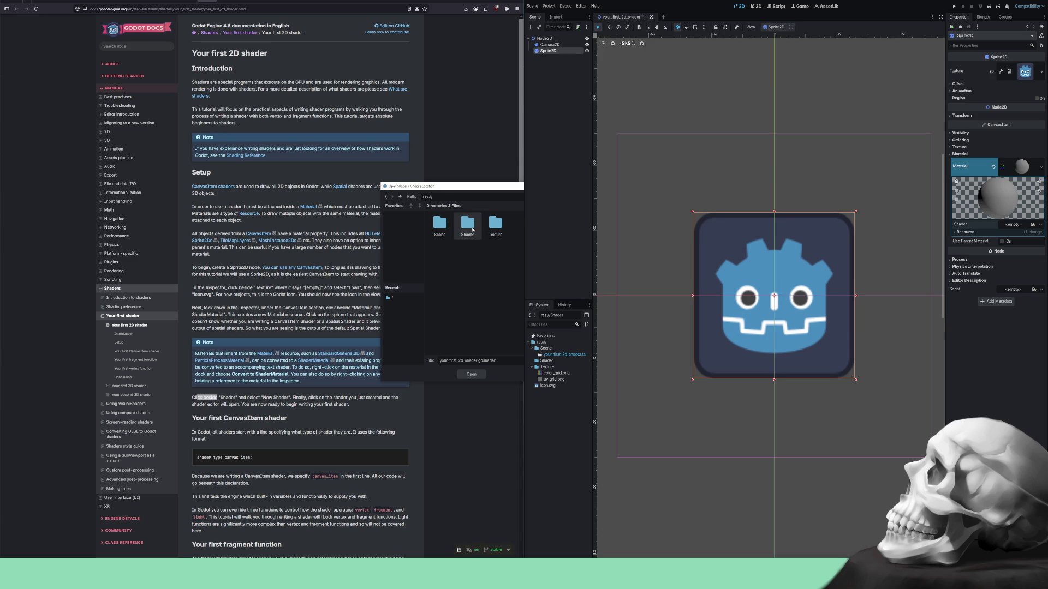
{"action": "double_click", "coordinate": [464, 223]}
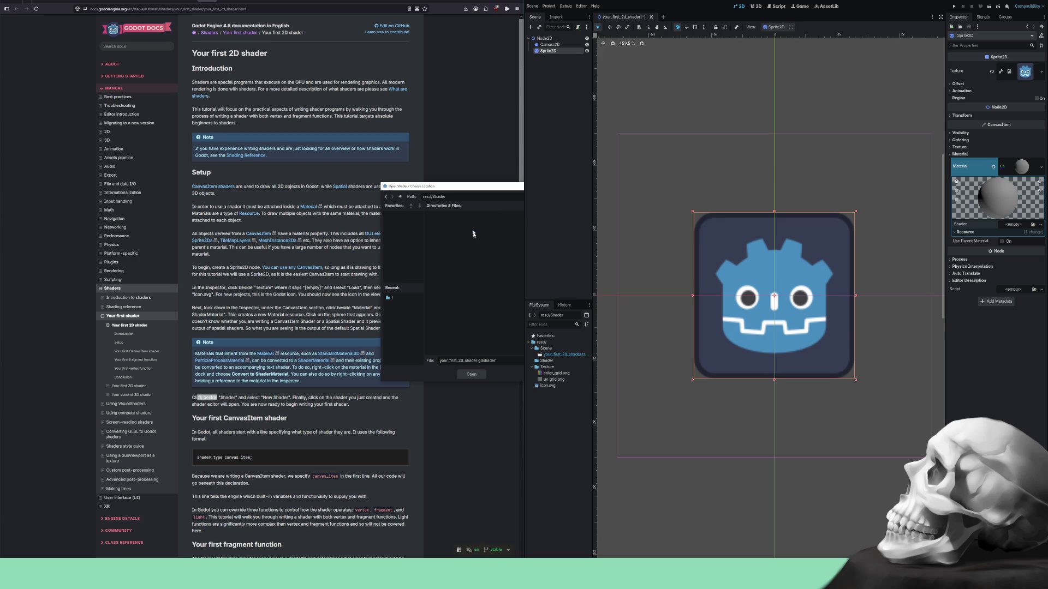
{"action": "left_click", "coordinate": [476, 376]}
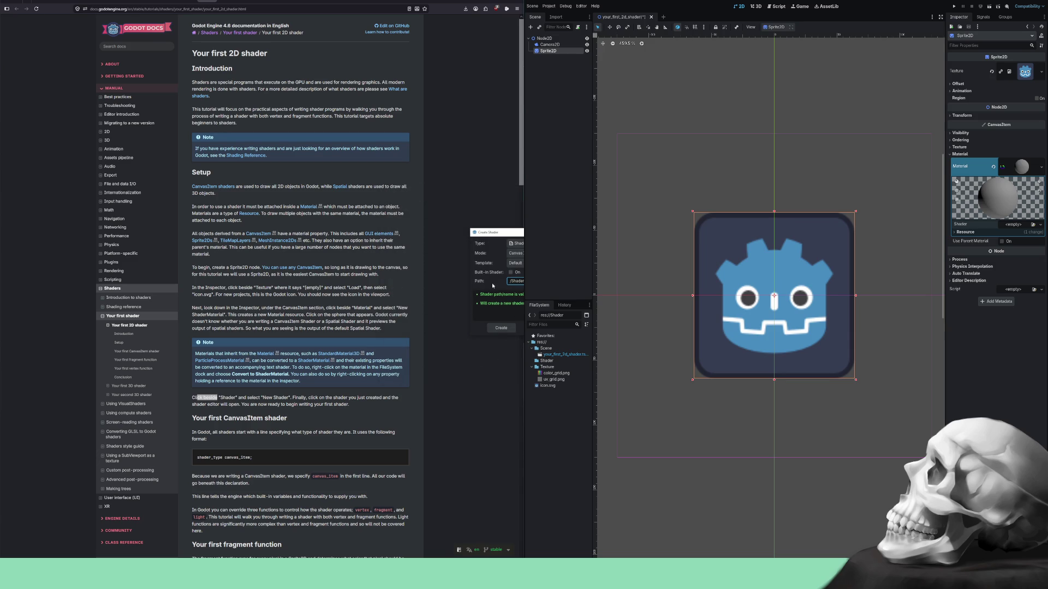
{"action": "left_click", "coordinate": [505, 328]}
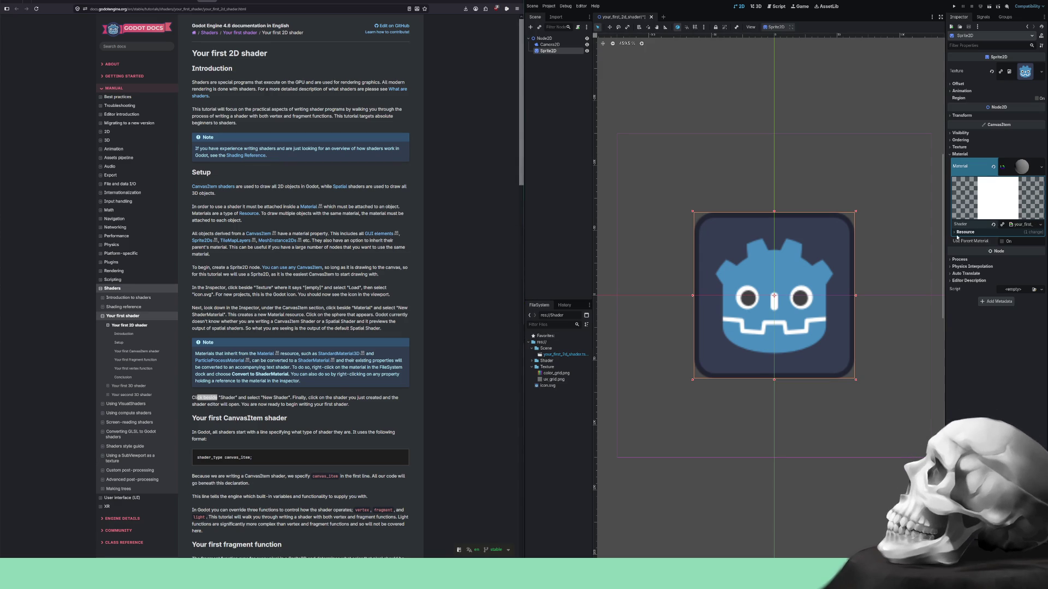
Inspect the shader resource, expand the Shader folder, and clear the docs highlight.
{"action": "left_click", "coordinate": [958, 233]}
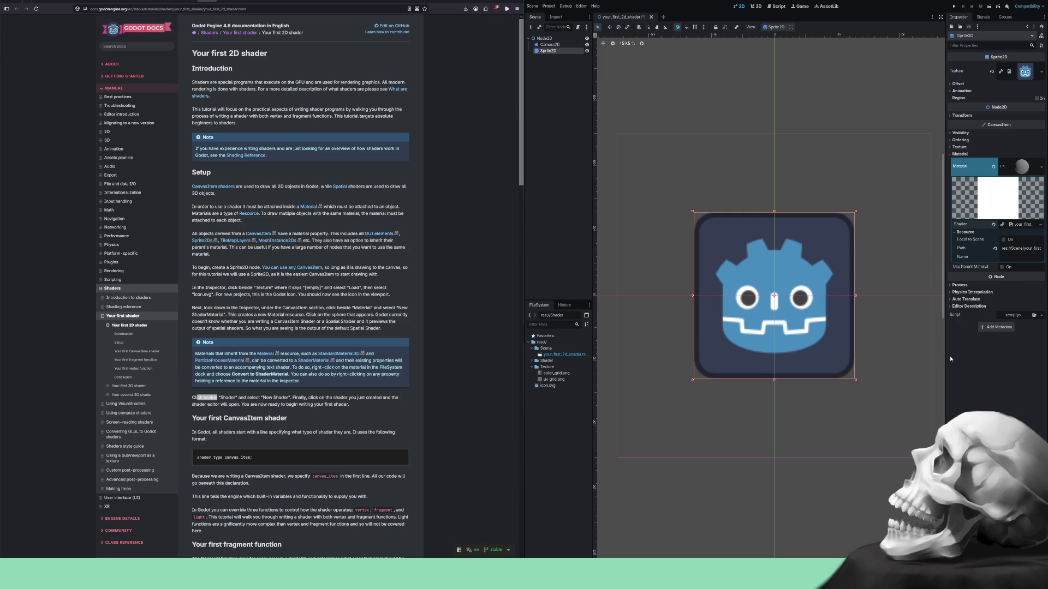
{"action": "left_click", "coordinate": [532, 361]}
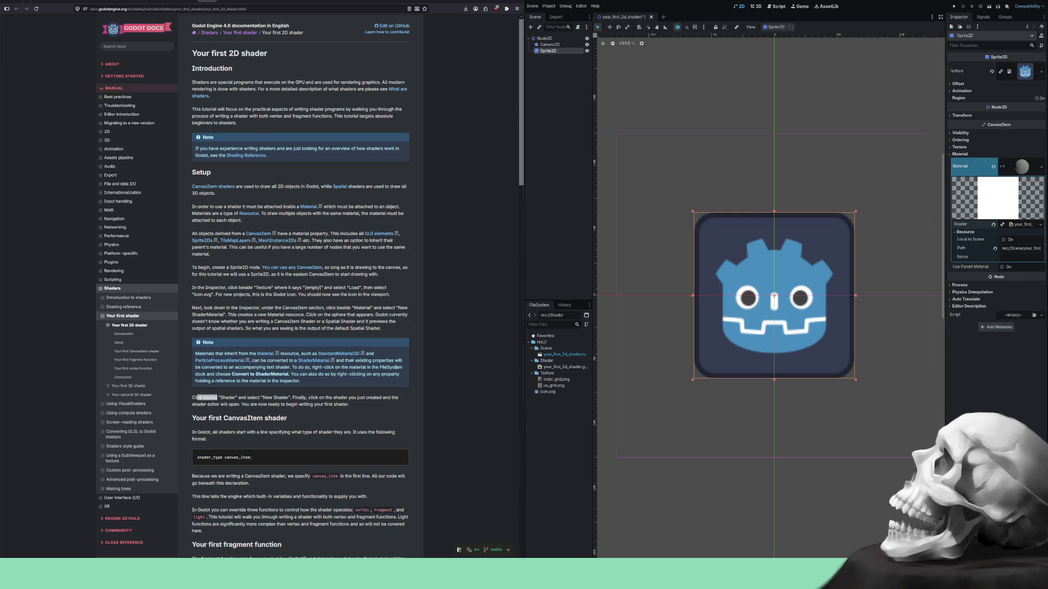
{"action": "left_click", "coordinate": [206, 403]}
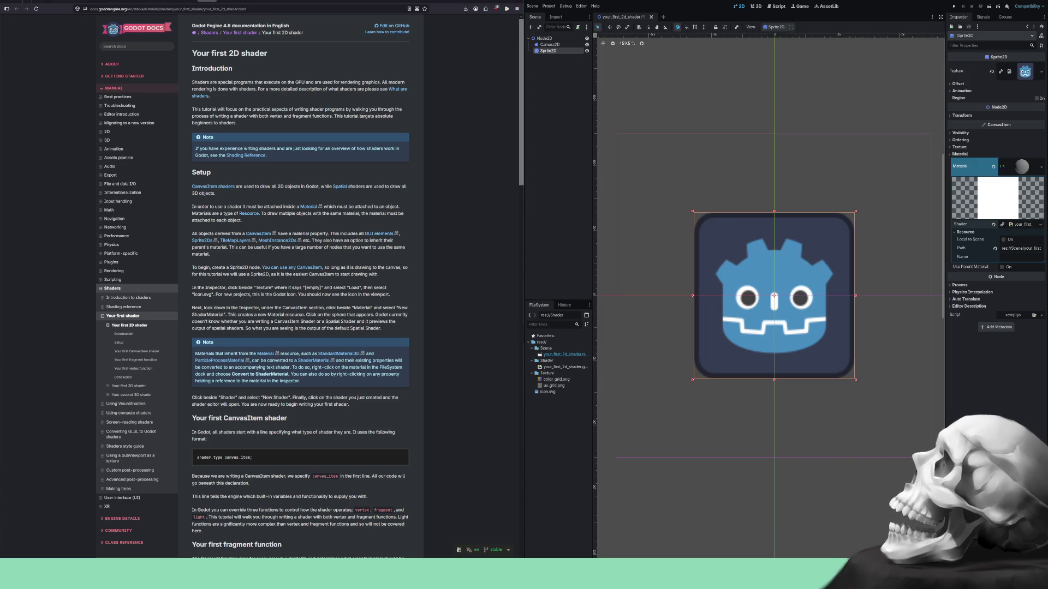
Dismiss the browser's save-page dialog and save the scene with Ctrl+S in Godot.
{"action": "key", "text": "ctrl+s"}
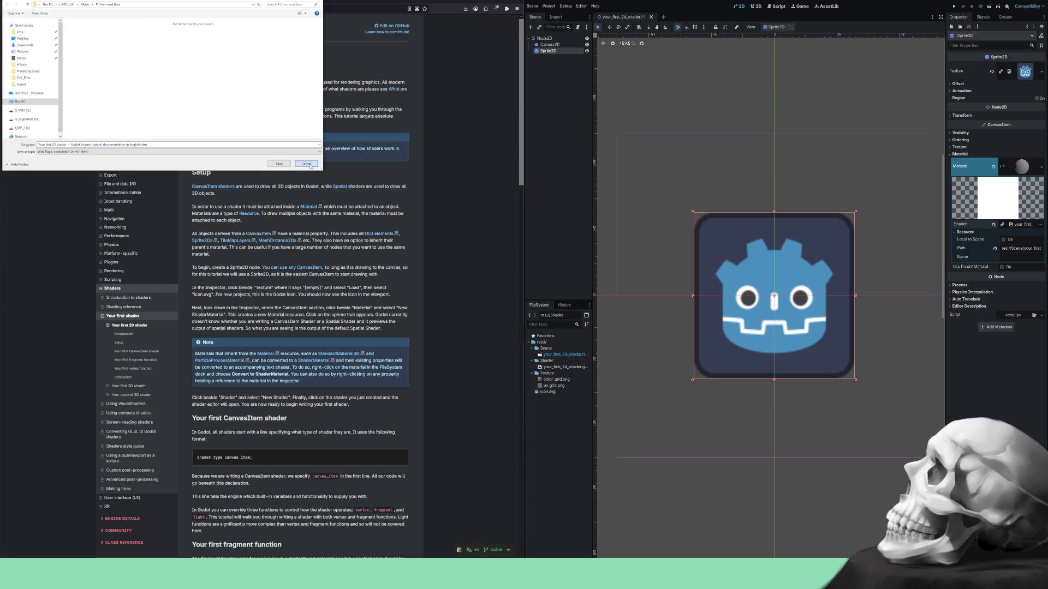
{"action": "left_click", "coordinate": [306, 164]}
{"action": "left_click", "coordinate": [564, 186]}
{"action": "key", "text": "ctrl+s"}
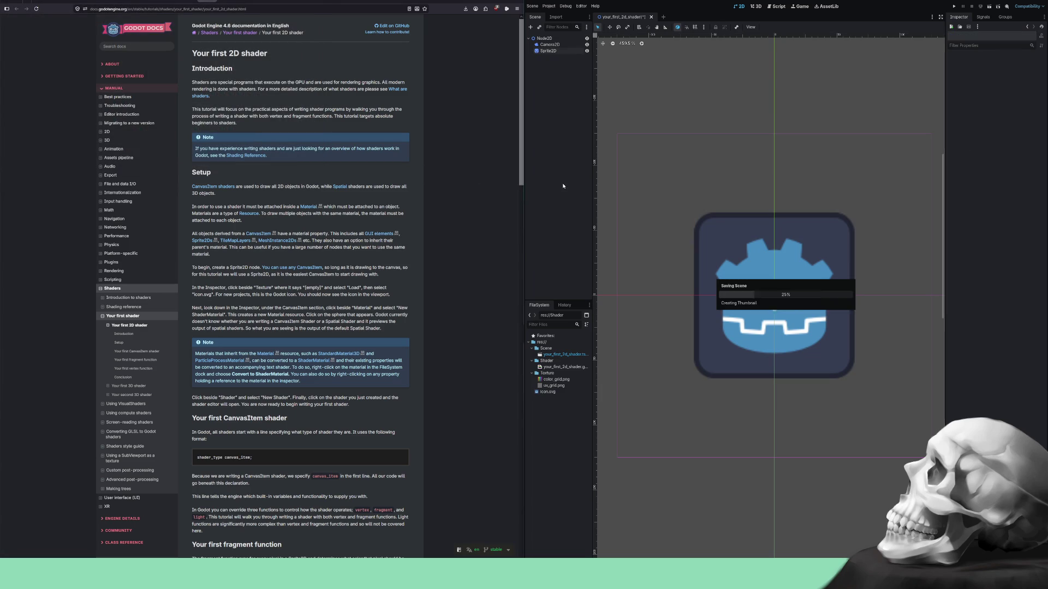
Glance at the Script workspace, return to the 2D view, and select Sprite2D.
{"action": "left_click", "coordinate": [776, 8]}
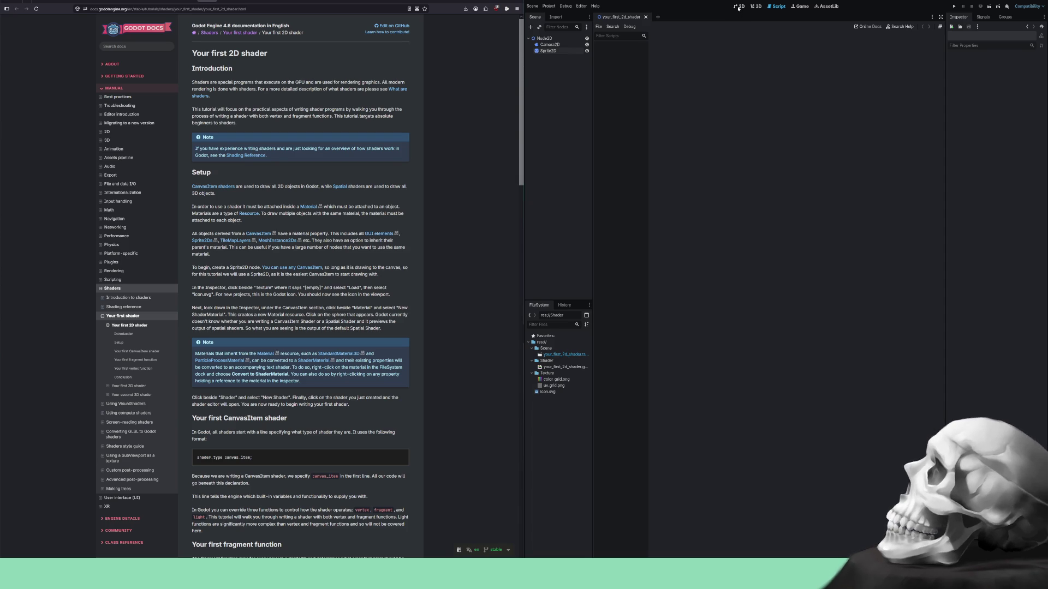
{"action": "left_click", "coordinate": [740, 8]}
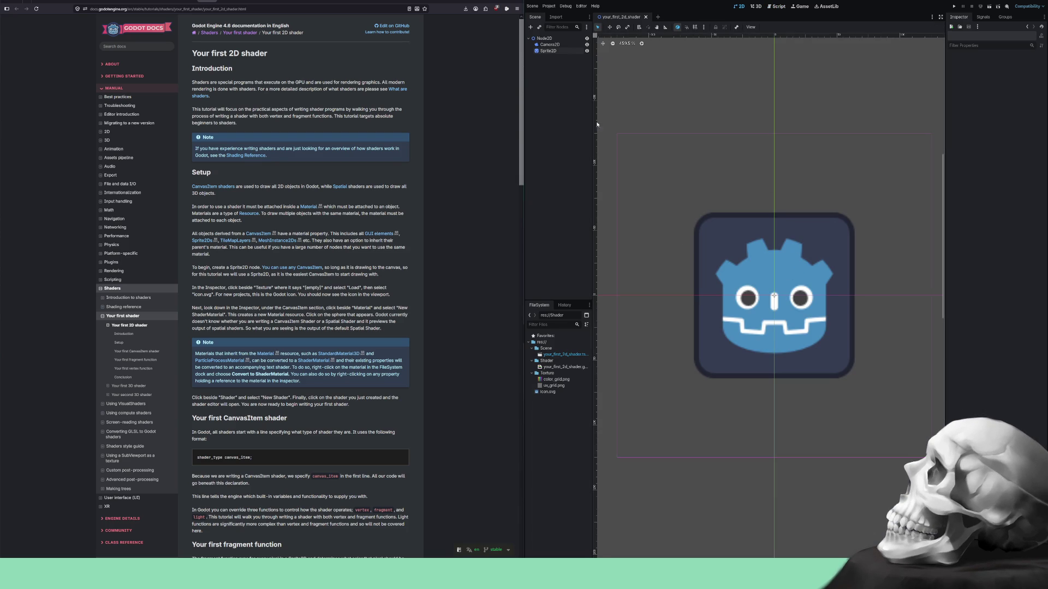
{"action": "left_click", "coordinate": [549, 52]}
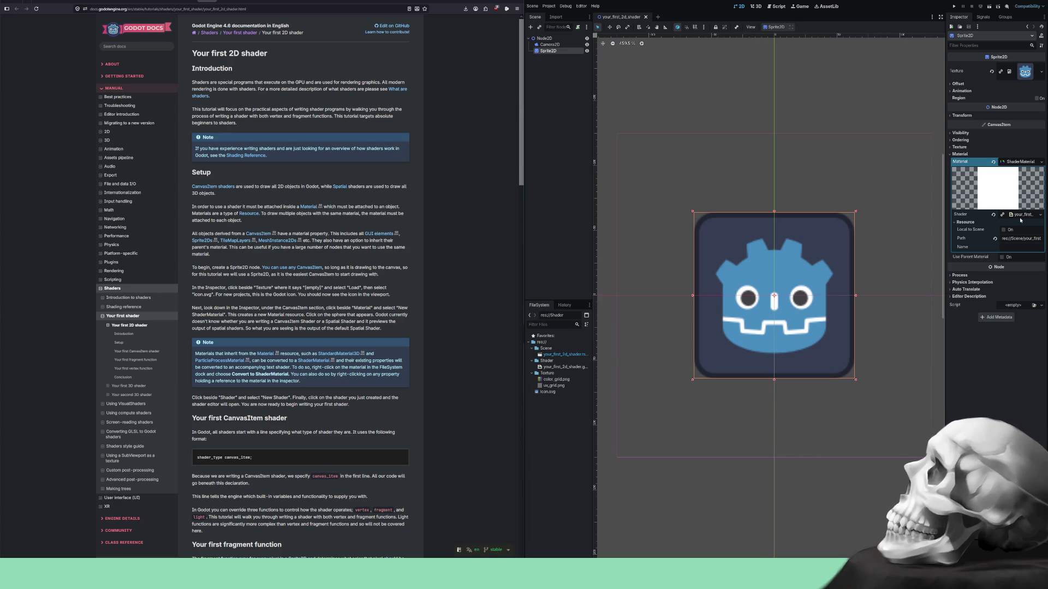
Open your_first_2d_shader.gdshader from FileSystem in the shader editor.
{"action": "double_click", "coordinate": [555, 367]}
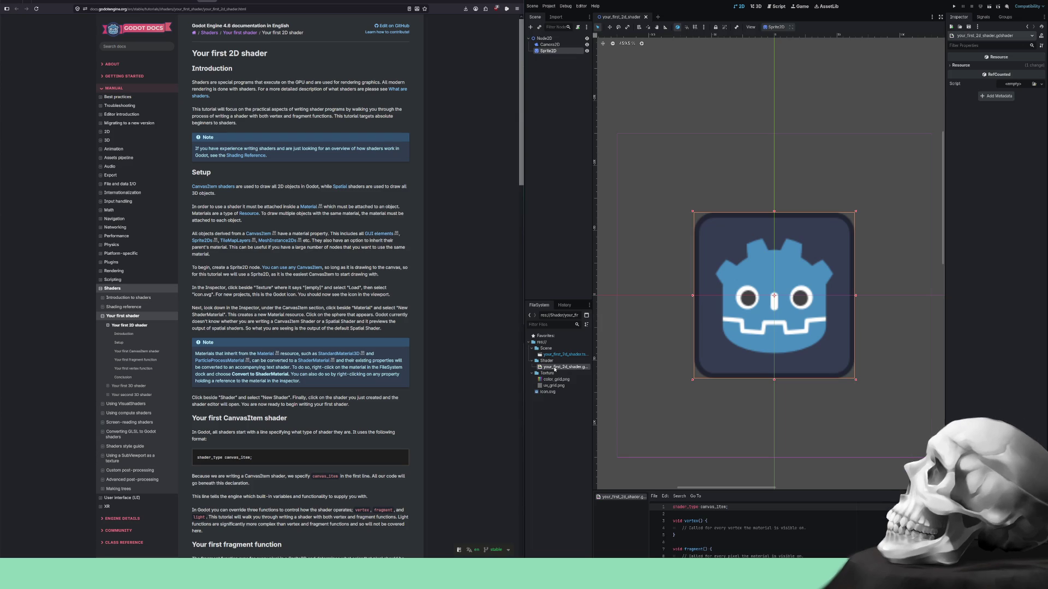
Drag the splitter up to make the shader code area taller.
{"action": "left_click_drag", "start_coordinate": [735, 491], "coordinate": [731, 401]}
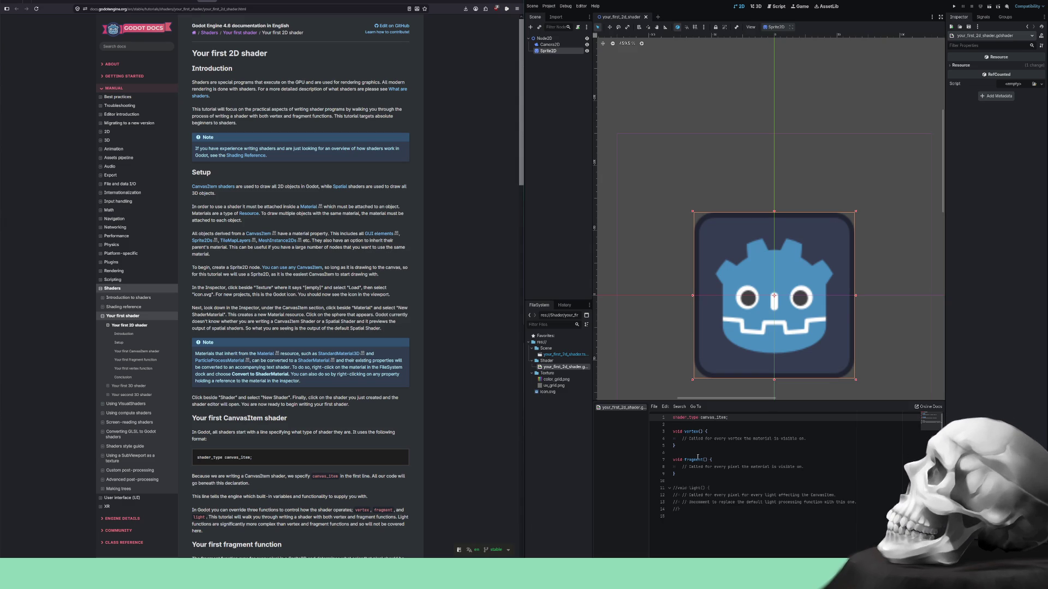
{"action": "left_click", "coordinate": [722, 455]}
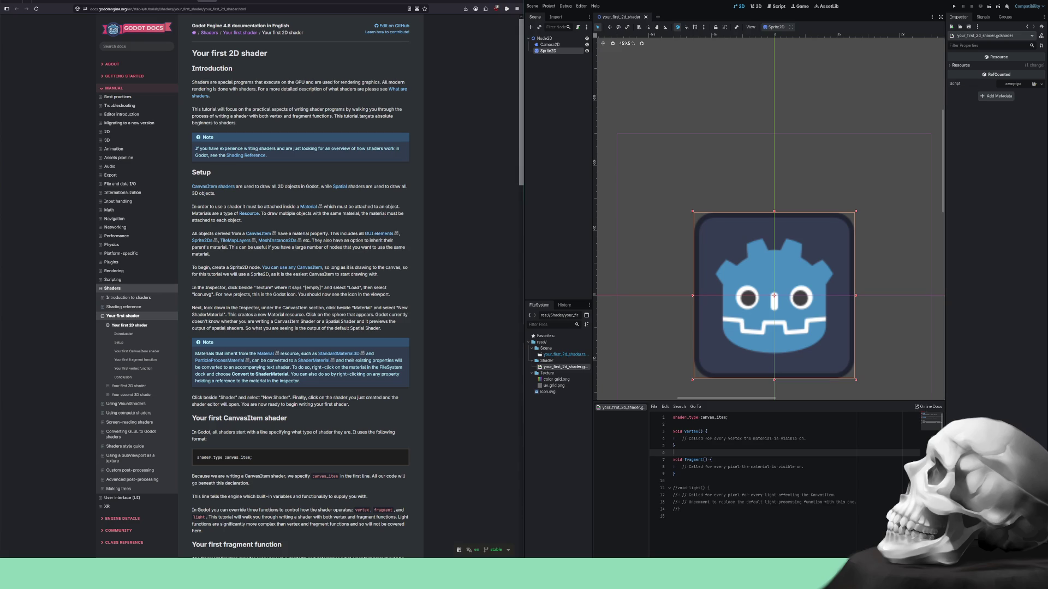
{"action": "key", "text": "alt+o"}
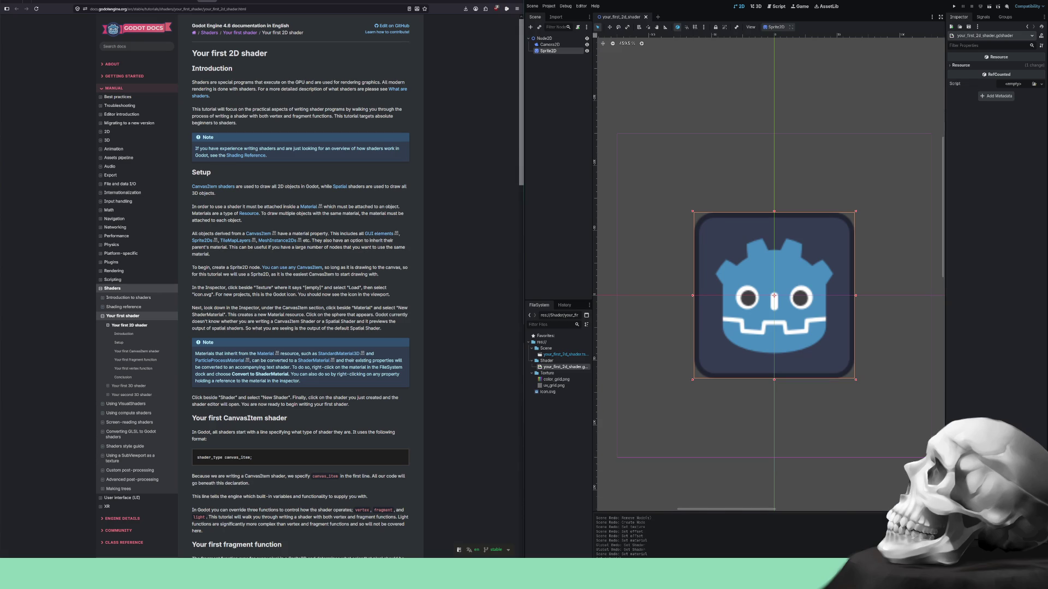
{"action": "key", "text": "alt+d"}
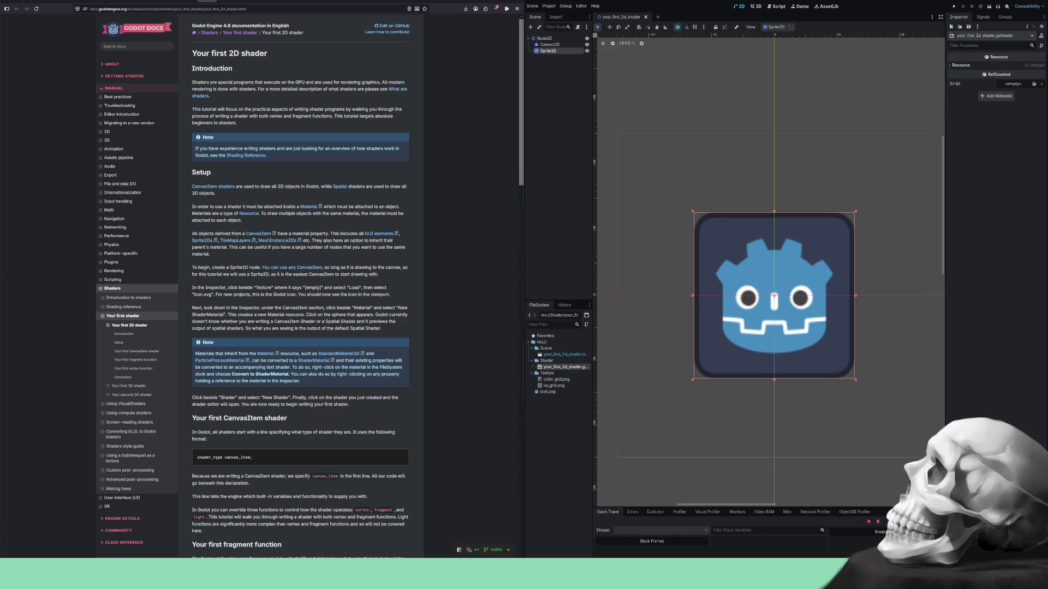
{"action": "key", "text": "alt+a"}
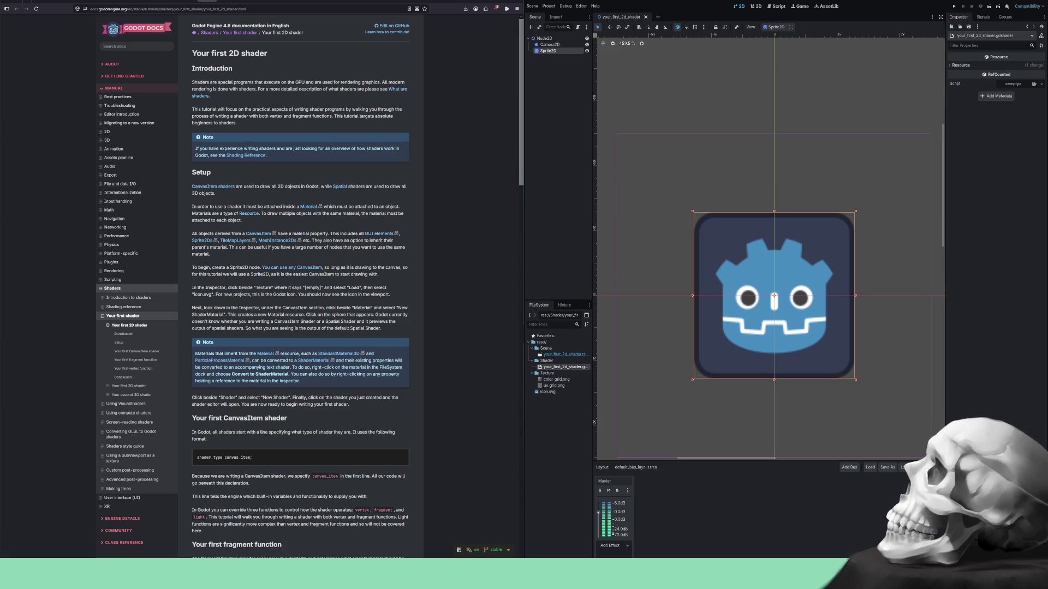
{"action": "key", "text": "alt+n"}
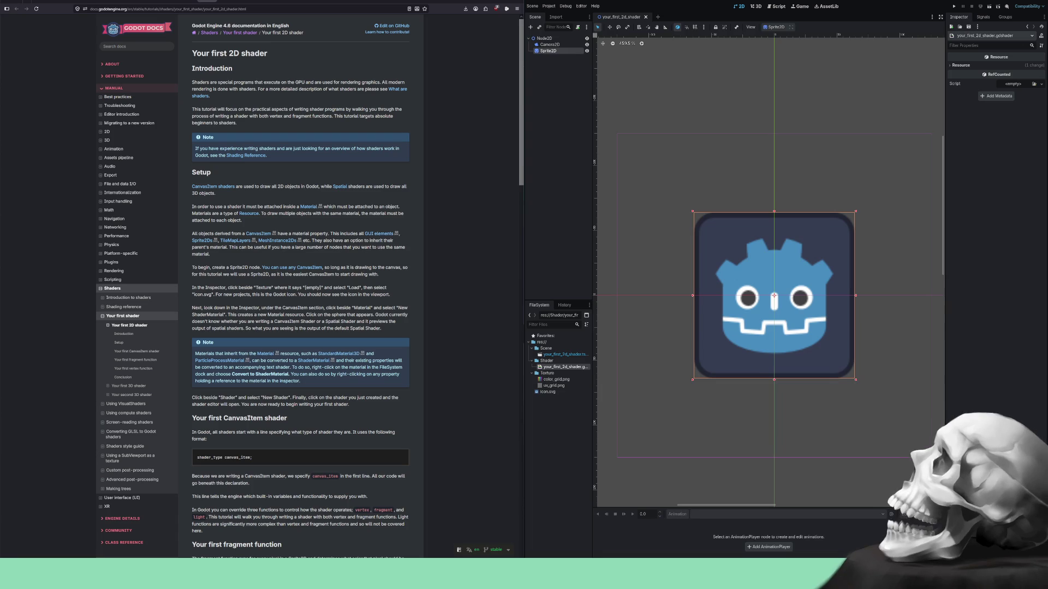
{"action": "key", "text": "alt+s"}
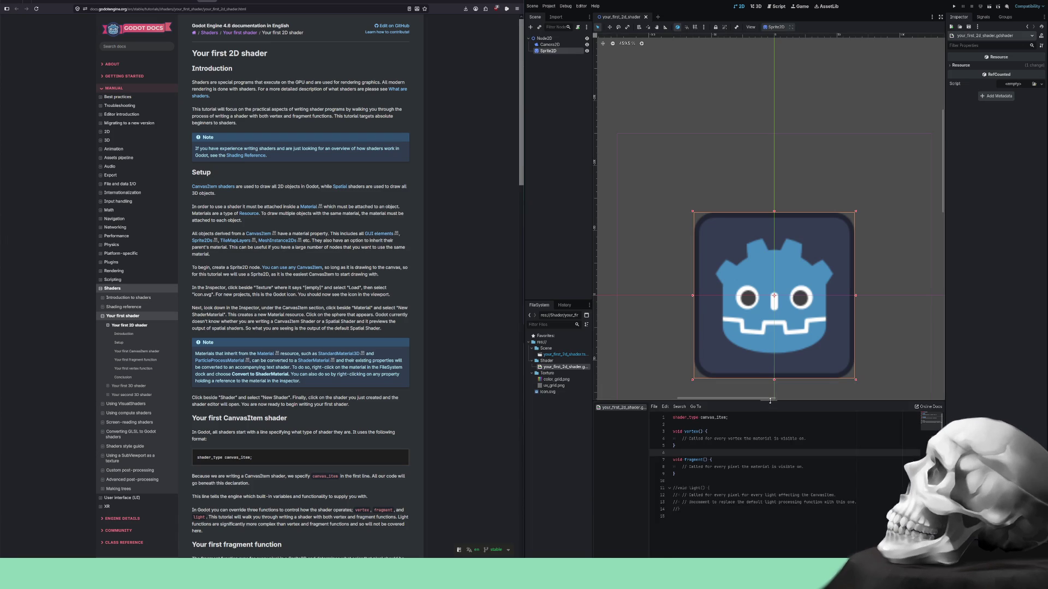
{"action": "mouse_move", "coordinate": [767, 400]}
{"action": "left_mouse_down"}
{"action": "mouse_move", "coordinate": [759, 491]}
{"action": "mouse_move", "coordinate": [747, 396]}
{"action": "mouse_move", "coordinate": [733, 393]}
{"action": "mouse_move", "coordinate": [735, 414]}
{"action": "mouse_move", "coordinate": [736, 393]}
{"action": "left_mouse_up"}
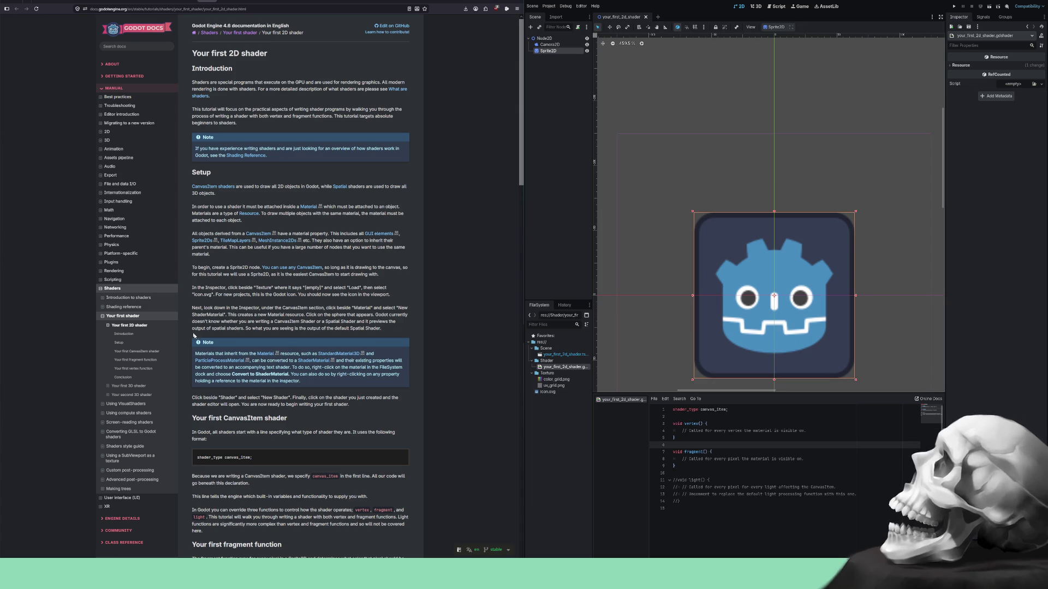
{"action": "scroll", "coordinate": [236, 336], "scroll_direction": "down", "scroll_amount": 4}
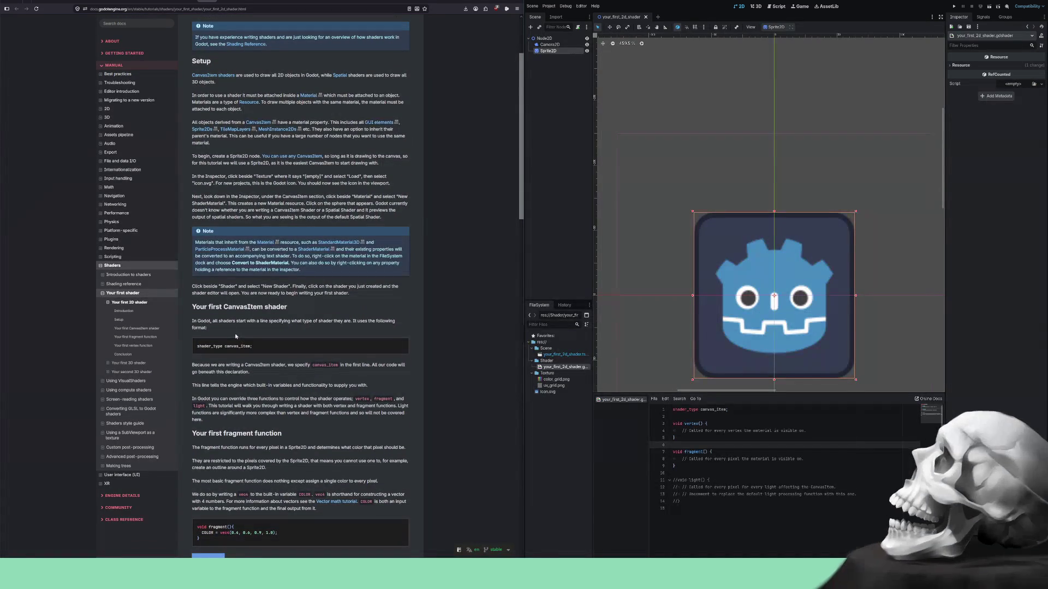
{"action": "left_click_drag", "start_coordinate": [232, 323], "coordinate": [334, 322]}
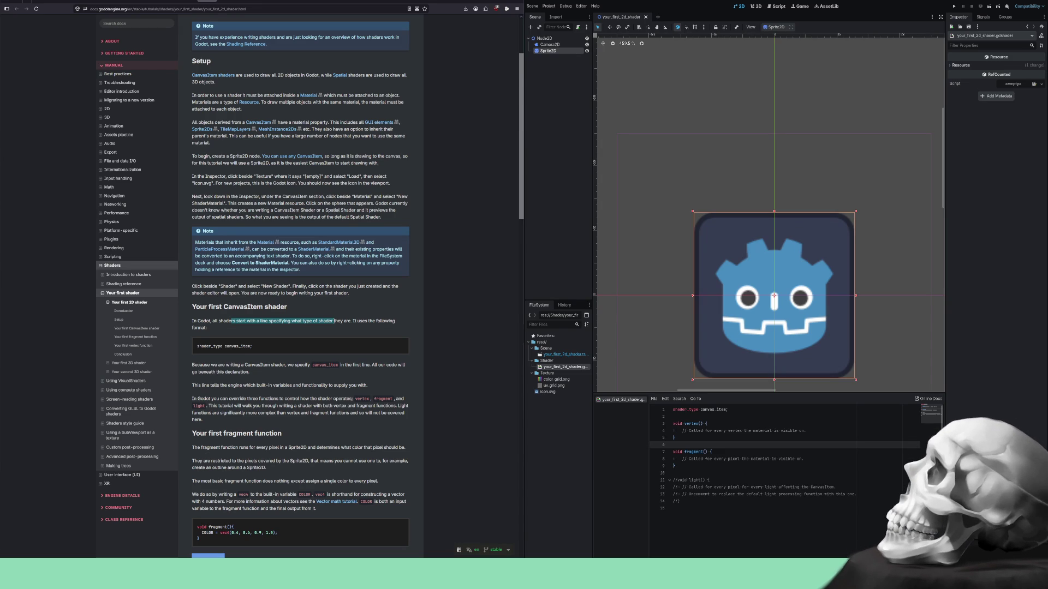
{"action": "scroll", "coordinate": [331, 312], "scroll_direction": "down", "scroll_amount": 2}
{"action": "left_click", "coordinate": [224, 315]}
{"action": "mouse_move", "coordinate": [224, 315]}
{"action": "left_mouse_down"}
{"action": "mouse_move", "coordinate": [382, 310]}
{"action": "mouse_move", "coordinate": [223, 317]}
{"action": "mouse_move", "coordinate": [240, 318]}
{"action": "left_mouse_up"}
{"action": "left_click", "coordinate": [345, 310]}
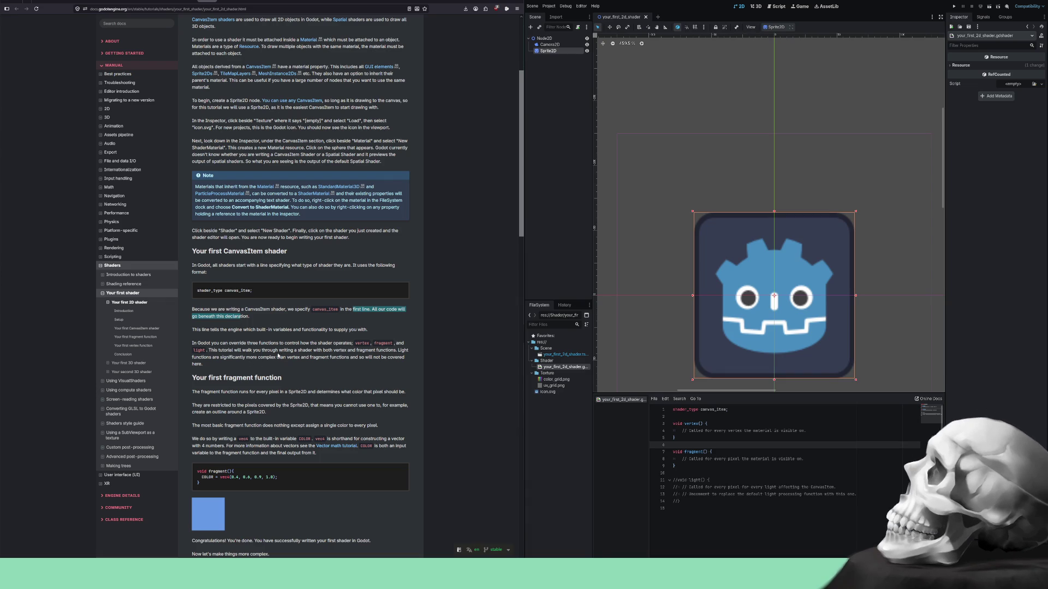
{"action": "left_click_drag", "start_coordinate": [300, 343], "coordinate": [352, 344]}
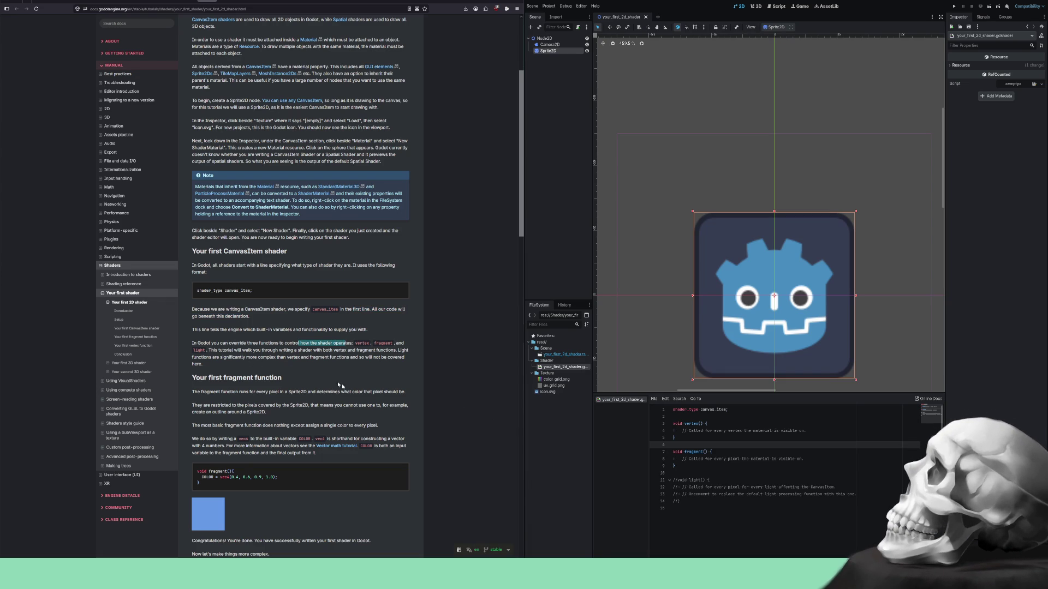
{"action": "mouse_move", "coordinate": [218, 351]}
{"action": "left_mouse_down"}
{"action": "mouse_move", "coordinate": [395, 349]}
{"action": "mouse_move", "coordinate": [212, 358]}
{"action": "mouse_move", "coordinate": [274, 358]}
{"action": "left_mouse_up"}
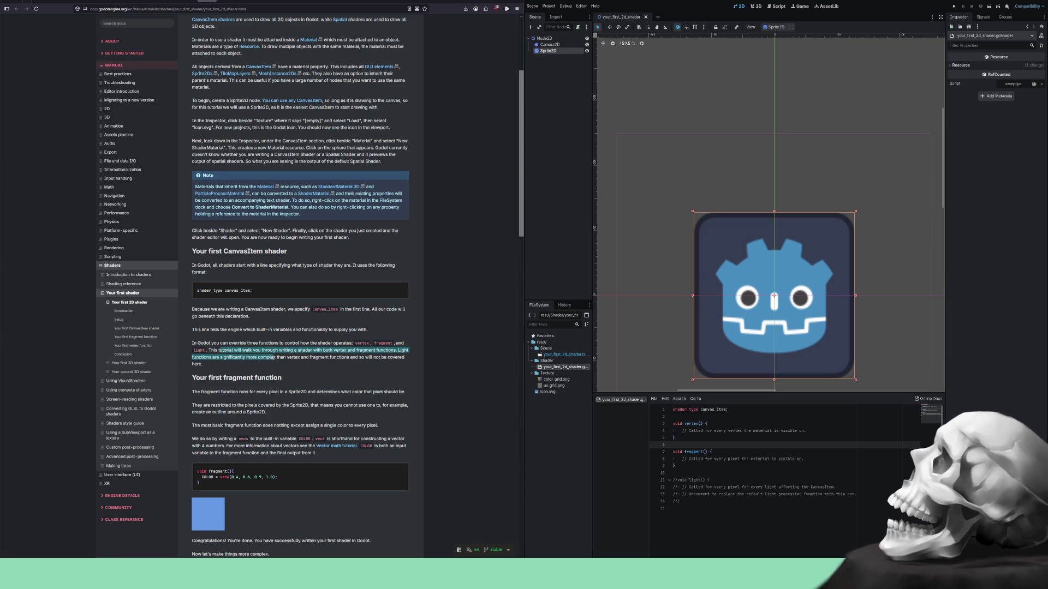
{"action": "left_click_drag", "start_coordinate": [278, 358], "coordinate": [299, 357]}
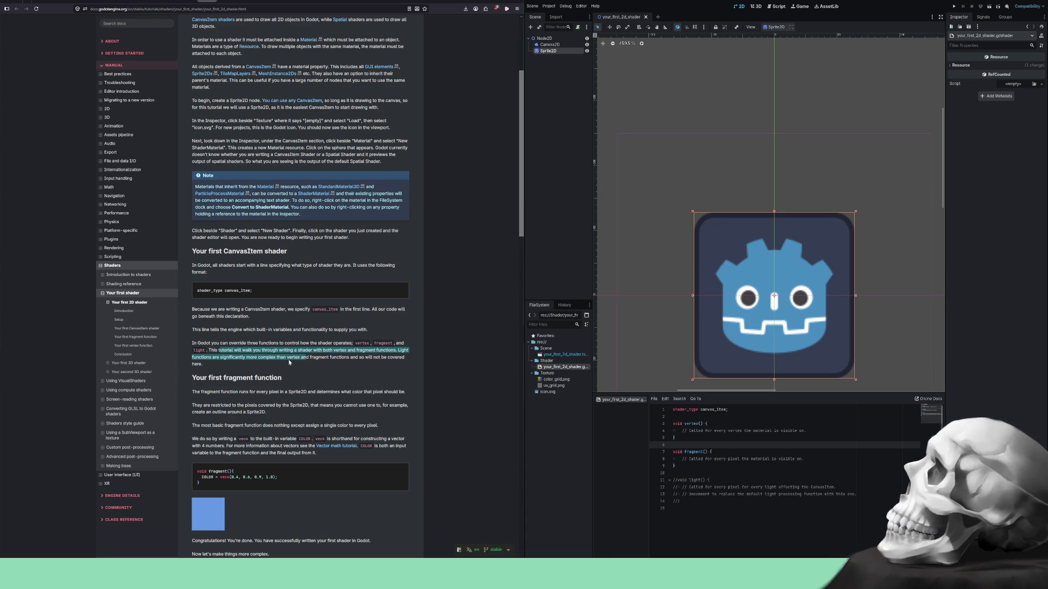
{"action": "scroll", "coordinate": [282, 295], "scroll_direction": "down", "scroll_amount": 3}
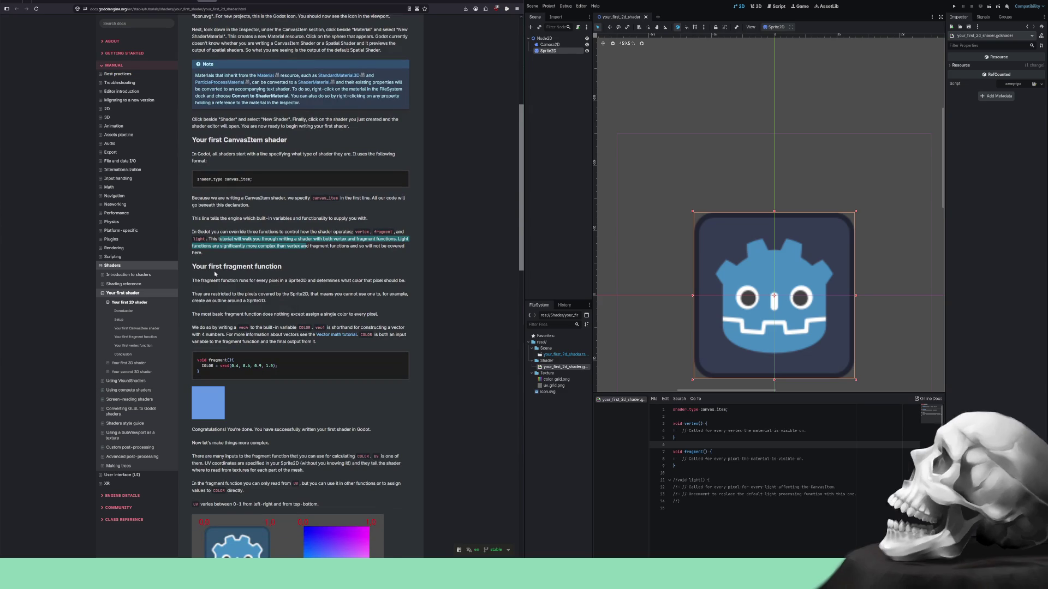
Read the docs' 'Your first fragment function' section, highlighting its explanation.
{"action": "left_click_drag", "start_coordinate": [206, 270], "coordinate": [277, 269]}
{"action": "left_click", "coordinate": [277, 268]}
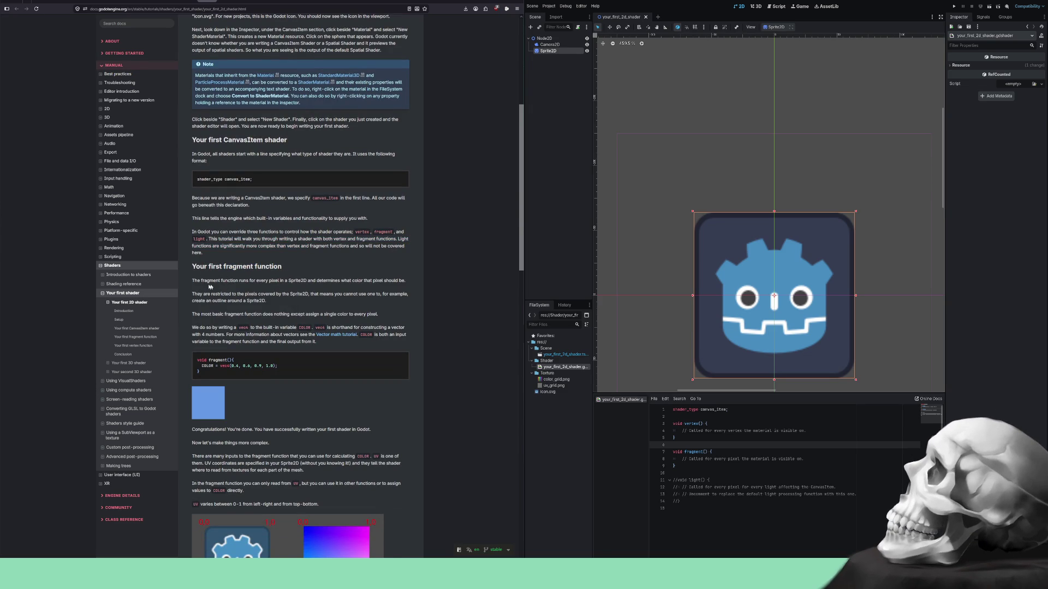
{"action": "mouse_move", "coordinate": [197, 281]}
{"action": "left_mouse_down"}
{"action": "mouse_move", "coordinate": [390, 285]}
{"action": "mouse_move", "coordinate": [208, 294]}
{"action": "mouse_move", "coordinate": [388, 295]}
{"action": "mouse_move", "coordinate": [213, 303]}
{"action": "mouse_move", "coordinate": [265, 302]}
{"action": "left_mouse_up"}
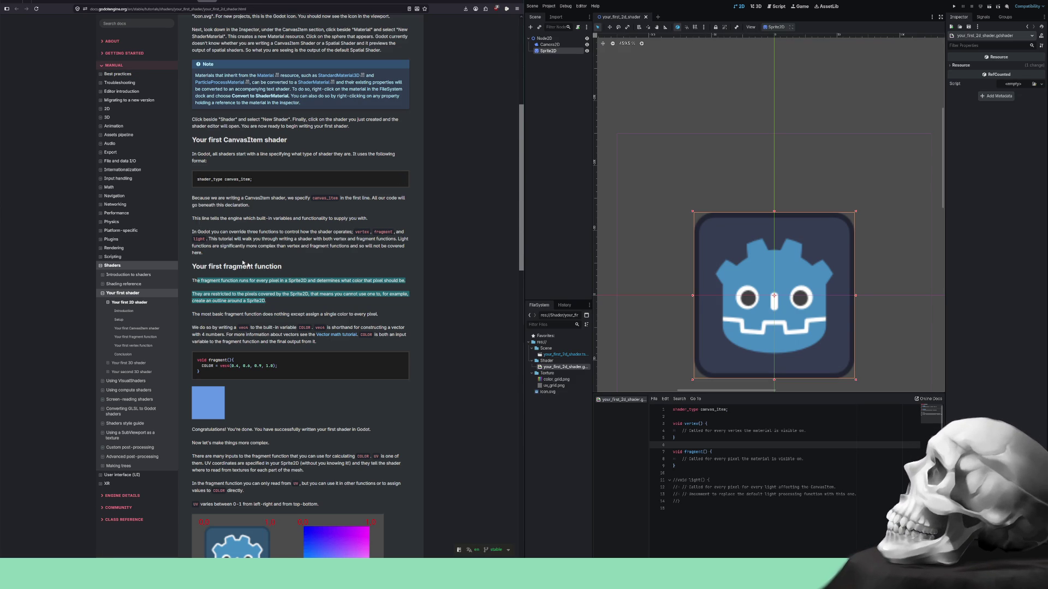
{"action": "left_click_drag", "start_coordinate": [198, 316], "coordinate": [352, 315]}
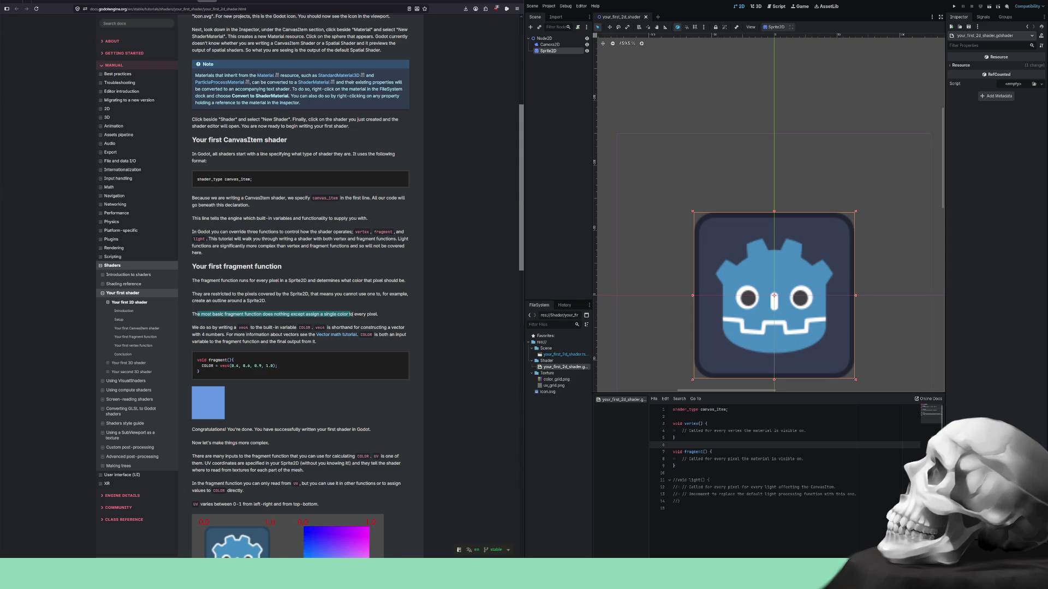
{"action": "mouse_move", "coordinate": [352, 315]}
{"action": "left_mouse_down"}
{"action": "mouse_move", "coordinate": [239, 315]}
{"action": "mouse_move", "coordinate": [208, 327]}
{"action": "mouse_move", "coordinate": [393, 328]}
{"action": "mouse_move", "coordinate": [372, 326]}
{"action": "left_mouse_up"}
Highlight the notes on vector math and COLOR as input and output, then place the cursor in fragment().
{"action": "left_click", "coordinate": [261, 335]}
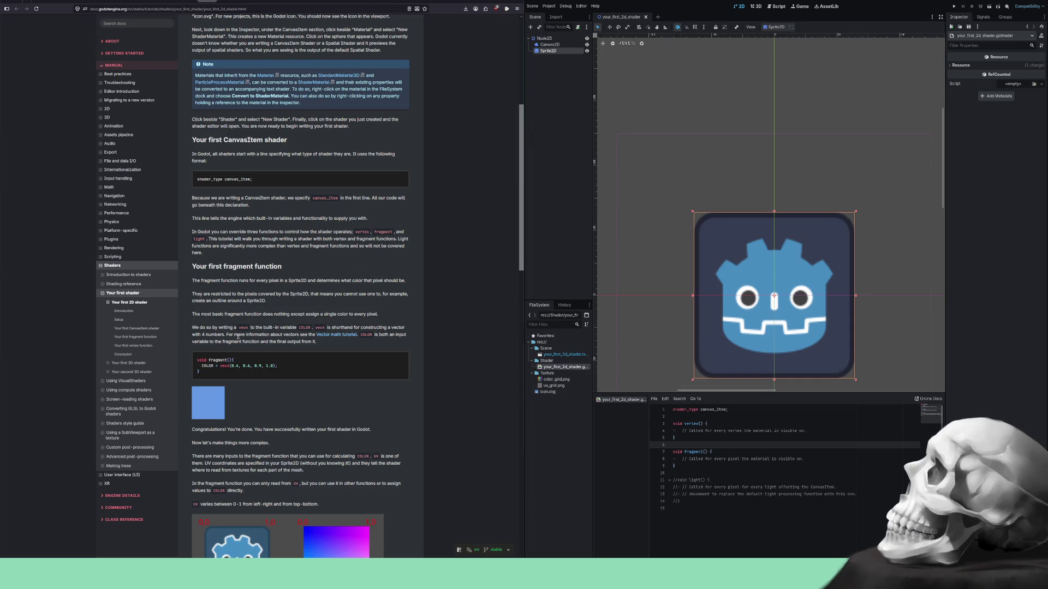
{"action": "mouse_move", "coordinate": [226, 335]}
{"action": "left_mouse_down"}
{"action": "mouse_move", "coordinate": [323, 334]}
{"action": "mouse_move", "coordinate": [285, 335]}
{"action": "left_mouse_up"}
{"action": "mouse_move", "coordinate": [364, 335]}
{"action": "left_mouse_down"}
{"action": "mouse_move", "coordinate": [393, 335]}
{"action": "mouse_move", "coordinate": [205, 341]}
{"action": "mouse_move", "coordinate": [312, 343]}
{"action": "mouse_move", "coordinate": [275, 366]}
{"action": "mouse_move", "coordinate": [201, 366]}
{"action": "left_mouse_up"}
{"action": "key", "text": "ctrl+c"}
{"action": "left_click", "coordinate": [810, 459]}
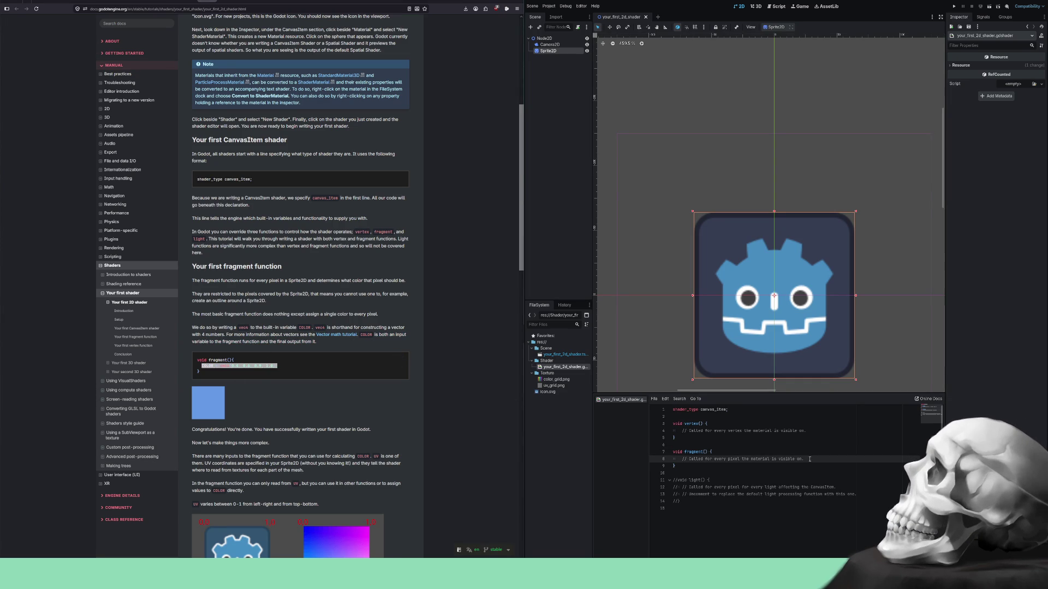
Paste COLOR = vec4(0.4, 0.6, 0.9, 1.0) into fragment(), save, and run the project to test.
{"action": "key", "text": "Return"}
{"action": "key", "text": "ctrl+v"}
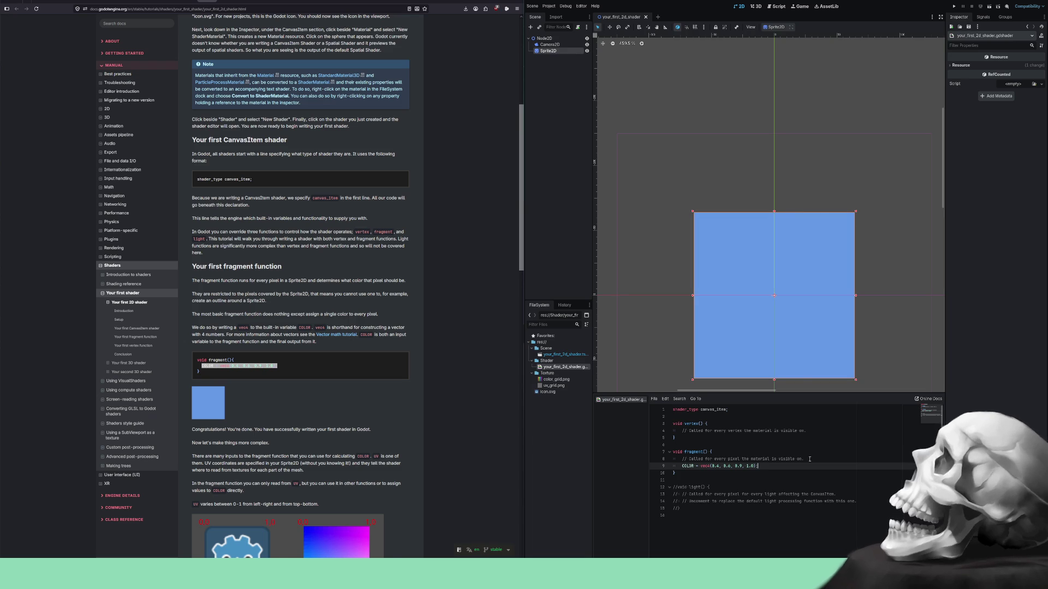
{"action": "left_click_drag", "start_coordinate": [794, 347], "coordinate": [796, 277]}
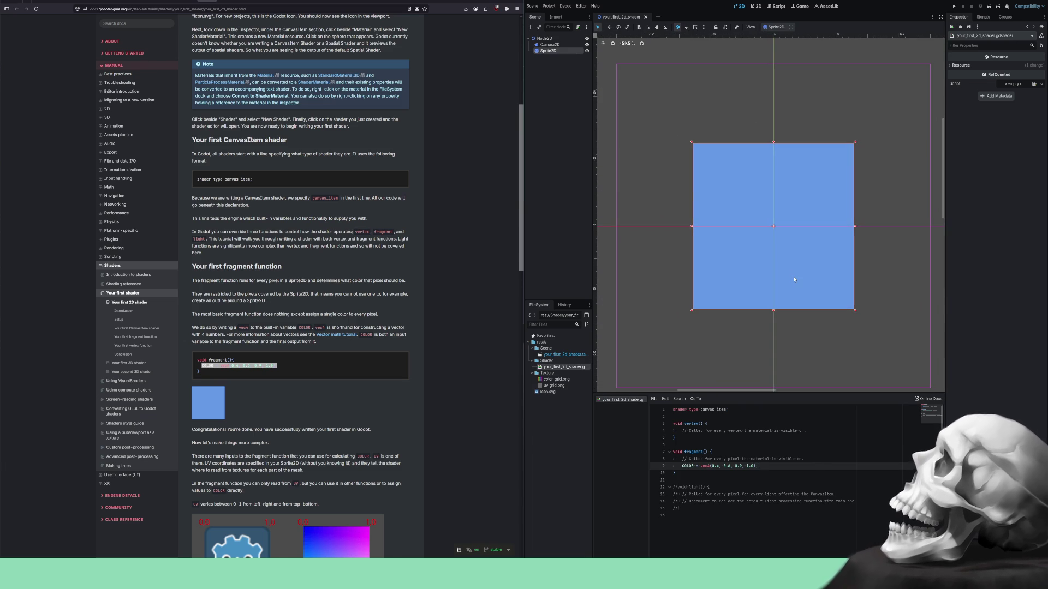
{"action": "key", "text": "ctrl+s"}
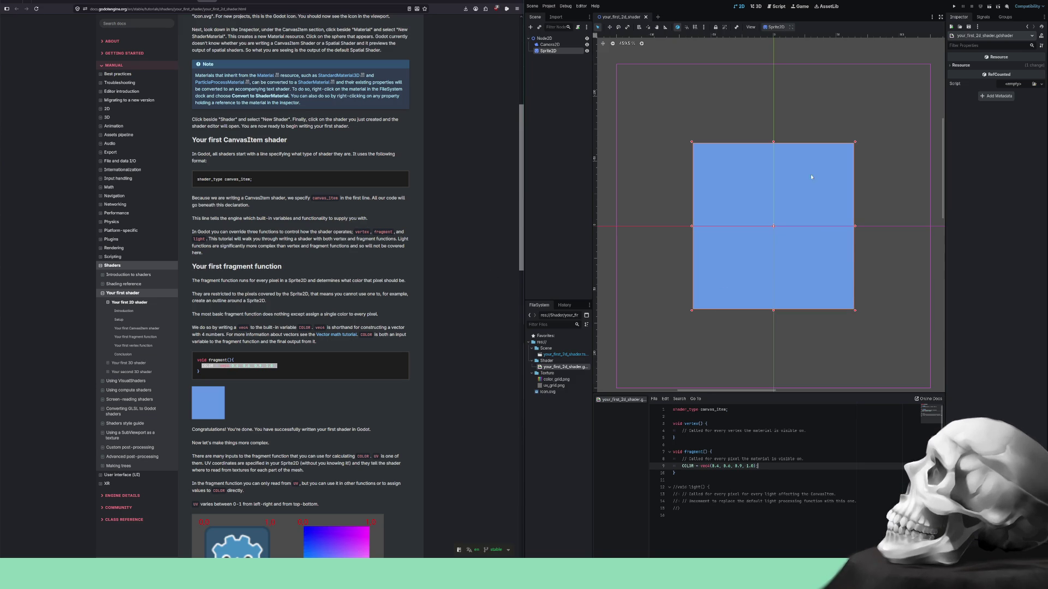
{"action": "left_click", "coordinate": [953, 6]}
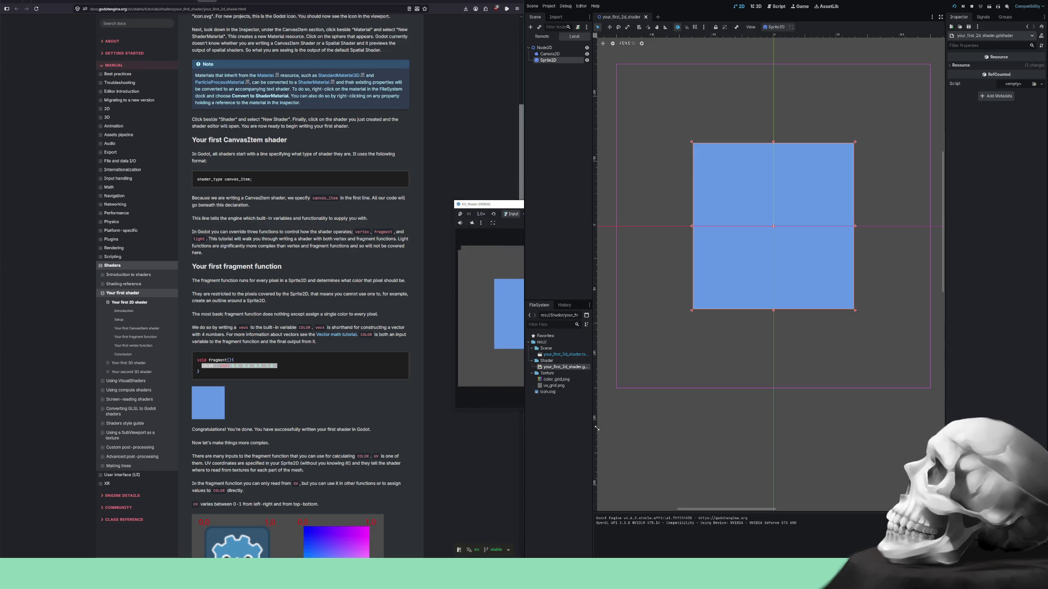
{"action": "left_click_drag", "start_coordinate": [566, 206], "coordinate": [421, 207]}
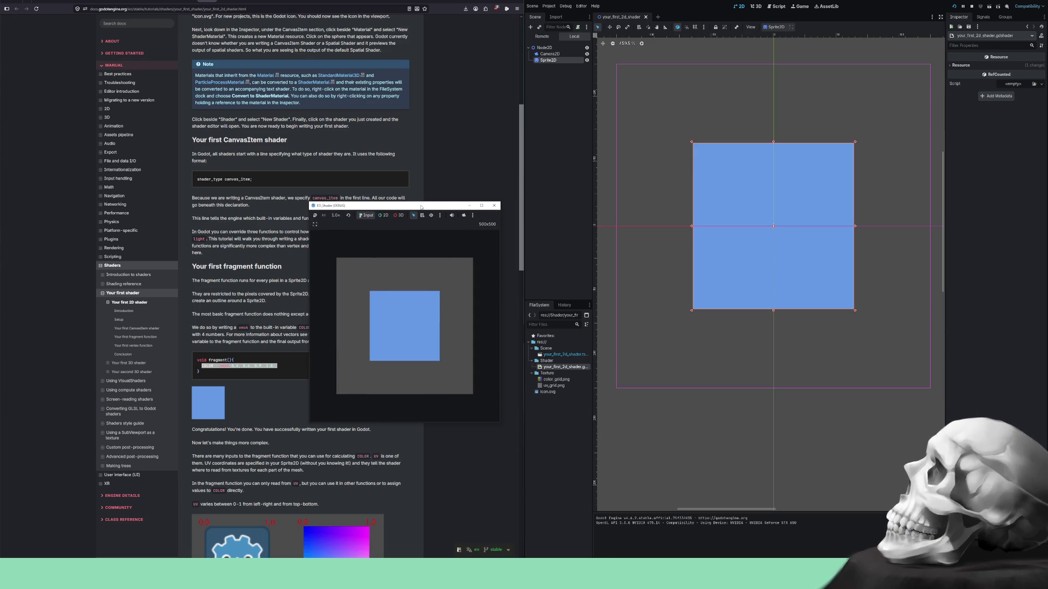
{"action": "left_click", "coordinate": [494, 206]}
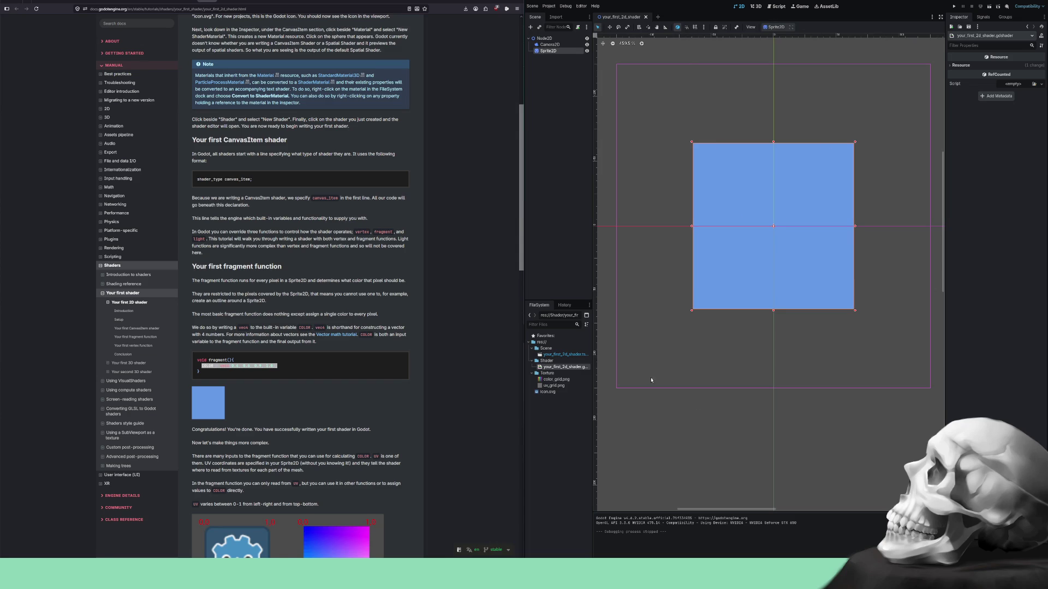
{"action": "left_click", "coordinate": [726, 565]}
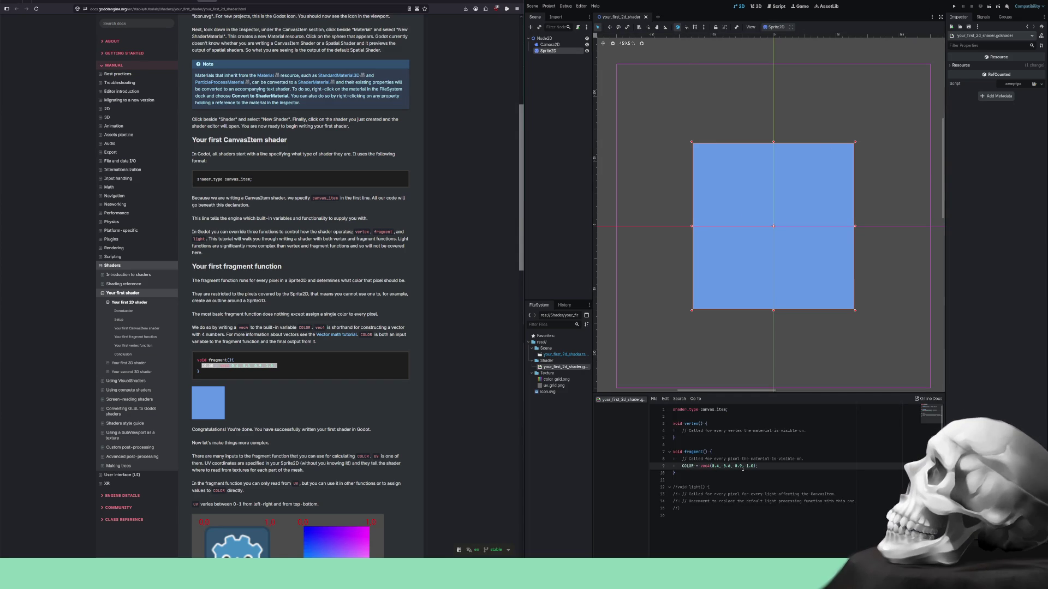
Rewrite line 9 as COLOR.rgb = vec3(0.4, 0.6, 0.9), dropping the 1.0 alpha.
{"action": "key", "text": "Left"}
{"action": "key", "text": "Left"}
{"action": "key", "text": "Left"}
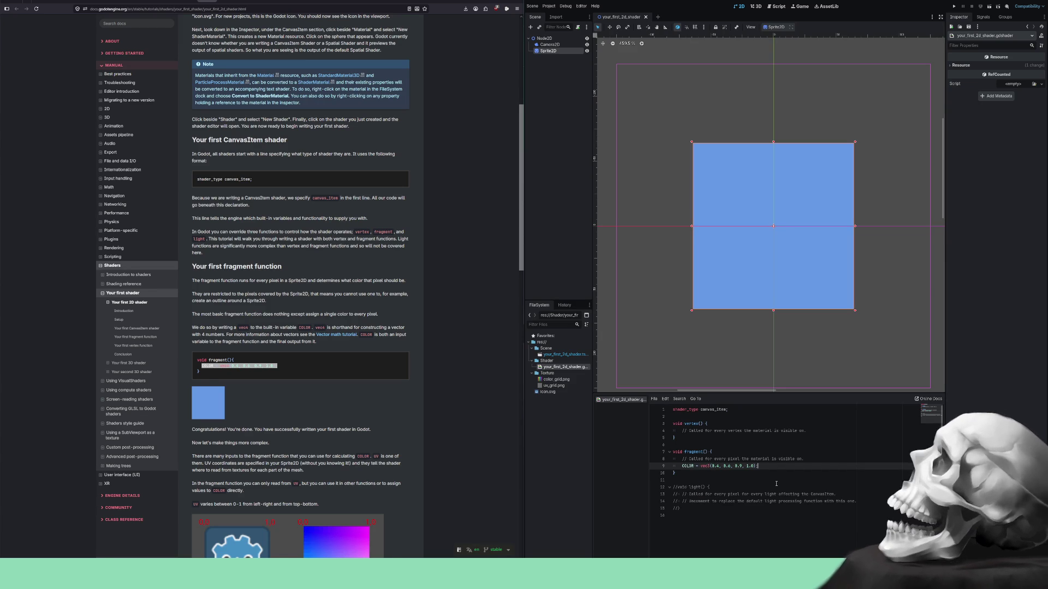
{"action": "key", "text": "BackSpace"}
{"action": "key", "text": "Delete"}
{"action": "key", "text": "Delete"}
{"action": "key", "text": "Delete"}
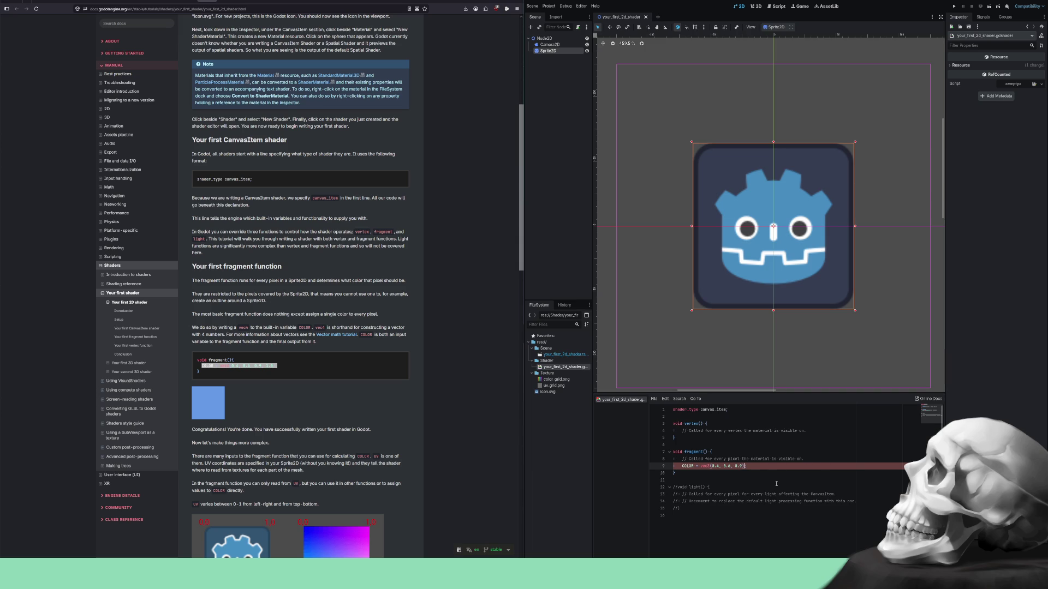
{"action": "key", "text": "Home"}
{"action": "key", "text": "ctrl+Right"}
{"action": "type", "text": ".rgb"}
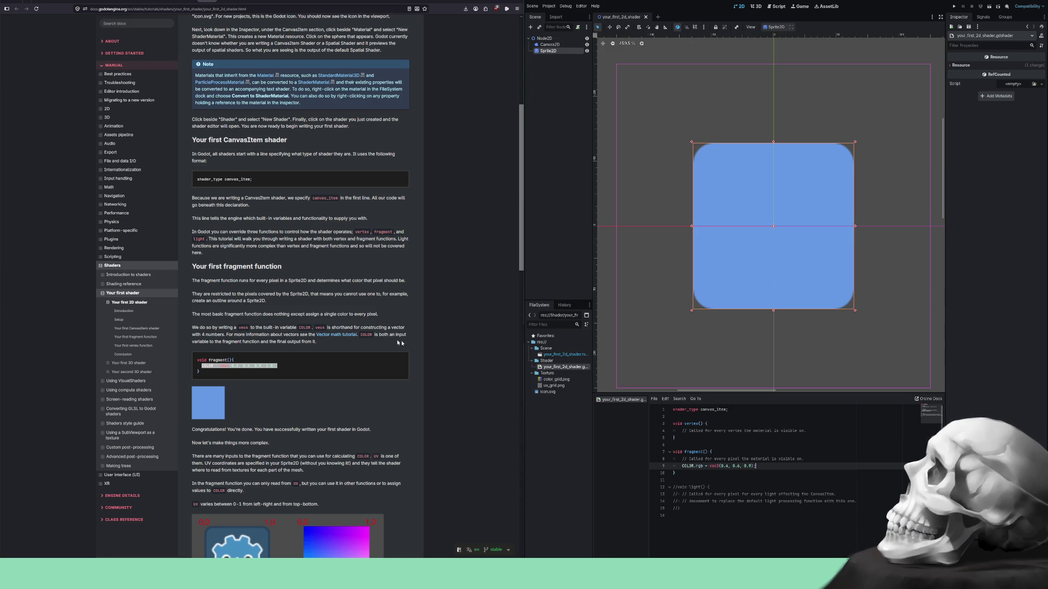
Undo back to COLOR = vec4(0.4, 0.6, 0.9, 1.0) on line 9 and save the scene.
{"action": "scroll", "coordinate": [273, 288], "scroll_direction": "down", "scroll_amount": 3}
{"action": "scroll", "coordinate": [277, 292], "scroll_direction": "down", "scroll_amount": 1}
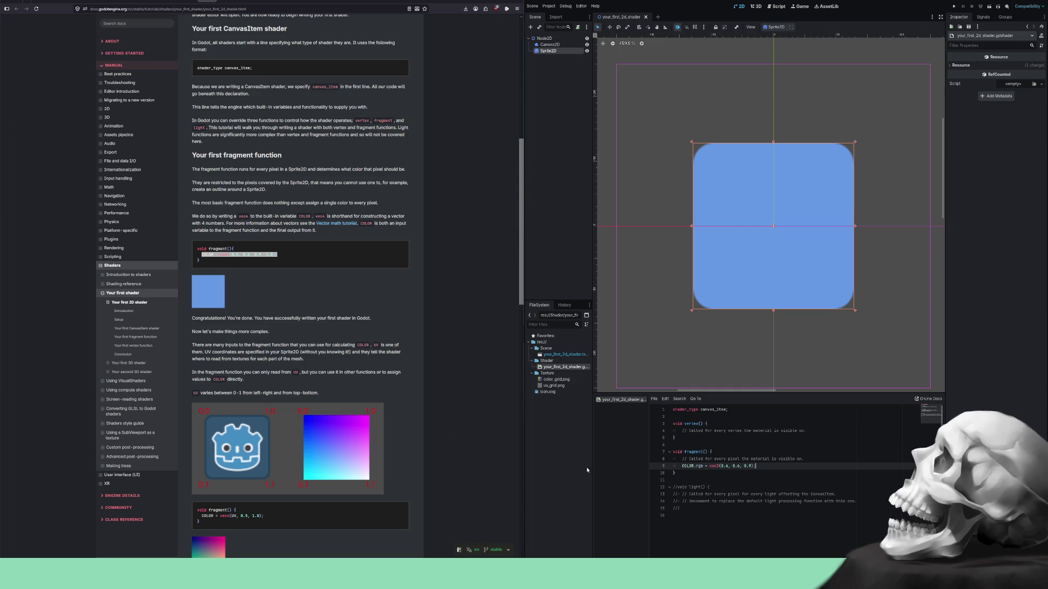
{"action": "key", "text": "ctrl+z"}
{"action": "key", "text": "ctrl+z"}
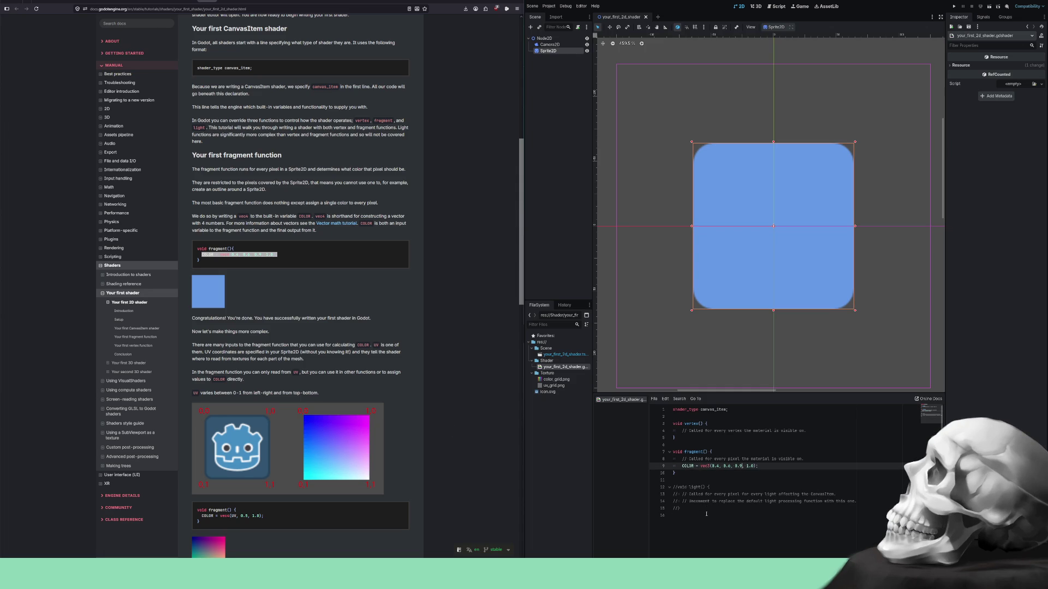
{"action": "key", "text": "ctrl+z"}
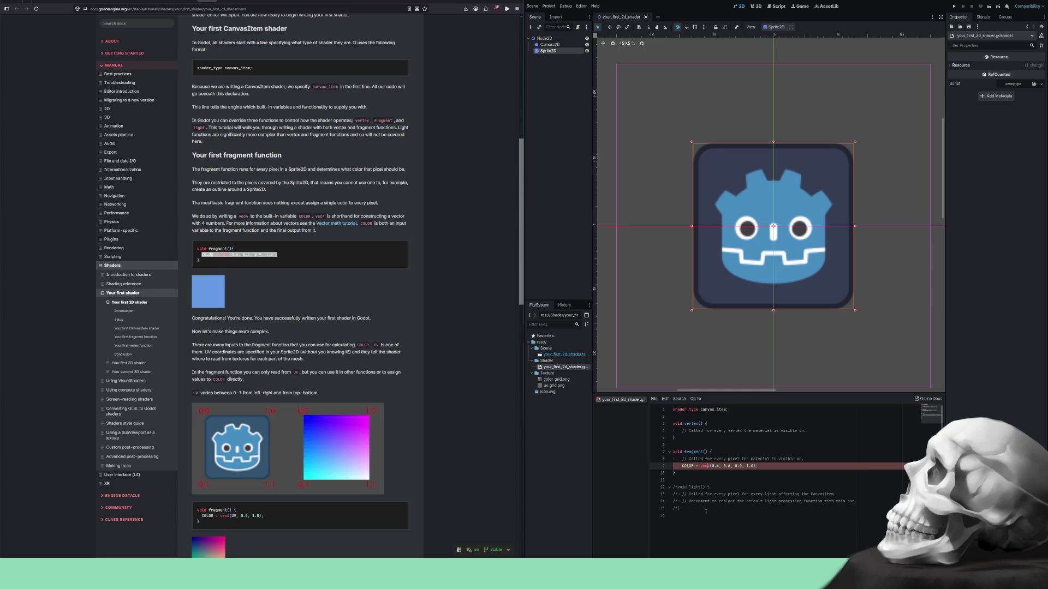
{"action": "left_click", "coordinate": [694, 479]}
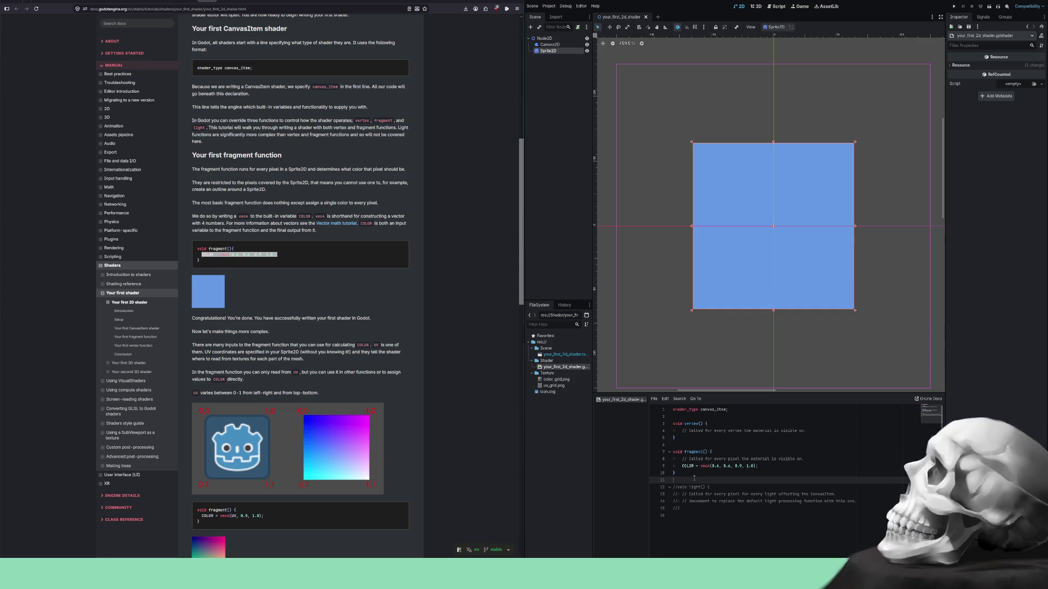
{"action": "key", "text": "ctrl+s"}
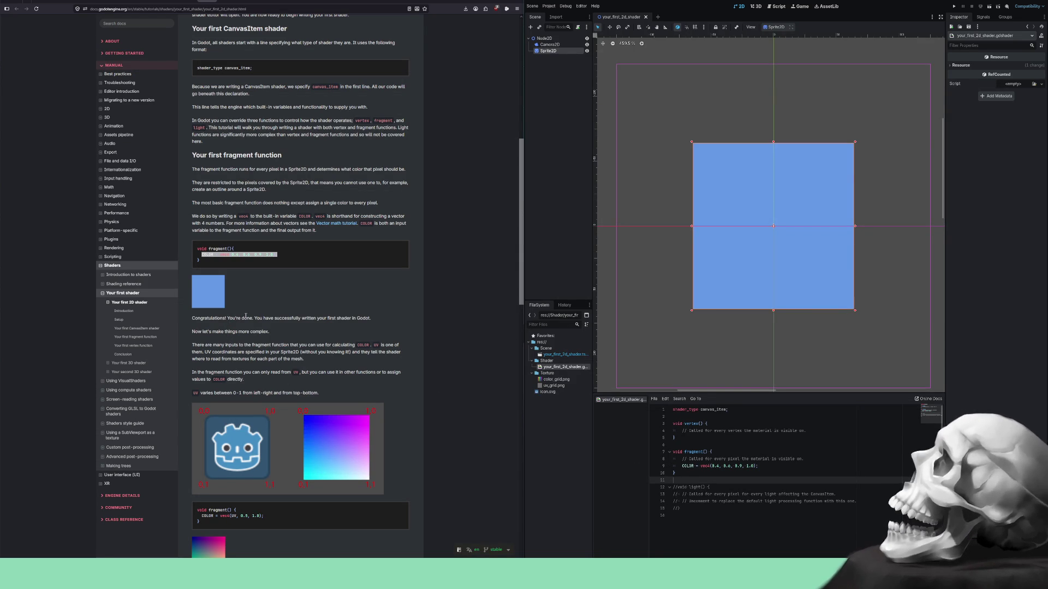
Highlight the success sentence in the docs, then switch between the media player and browser.
{"action": "mouse_move", "coordinate": [254, 318]}
{"action": "left_mouse_down"}
{"action": "mouse_move", "coordinate": [272, 317]}
{"action": "mouse_move", "coordinate": [192, 318]}
{"action": "mouse_move", "coordinate": [358, 318]}
{"action": "left_mouse_up"}
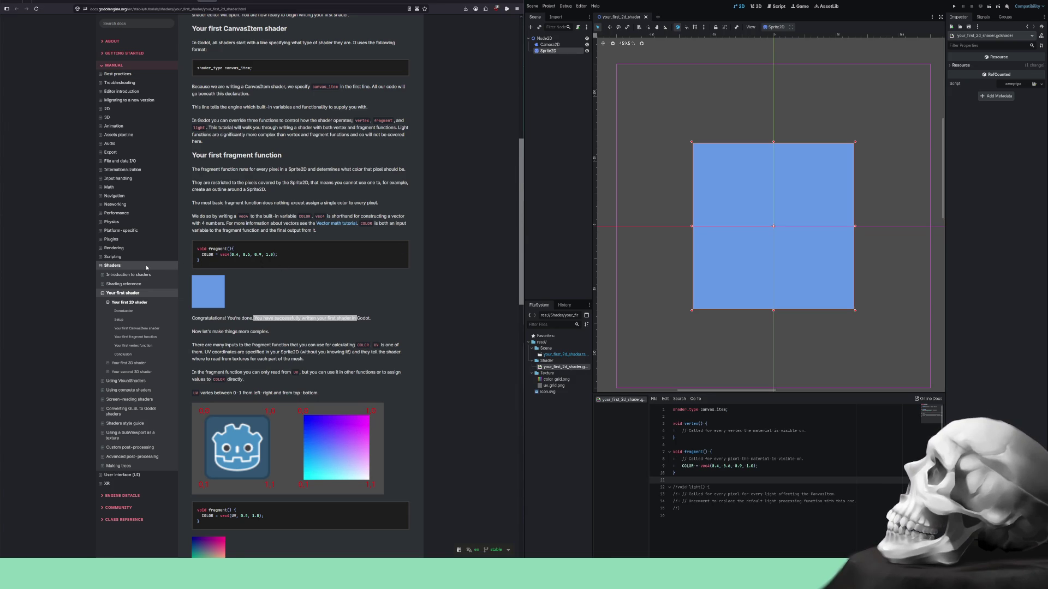
{"action": "key", "text": "alt+Tab"}
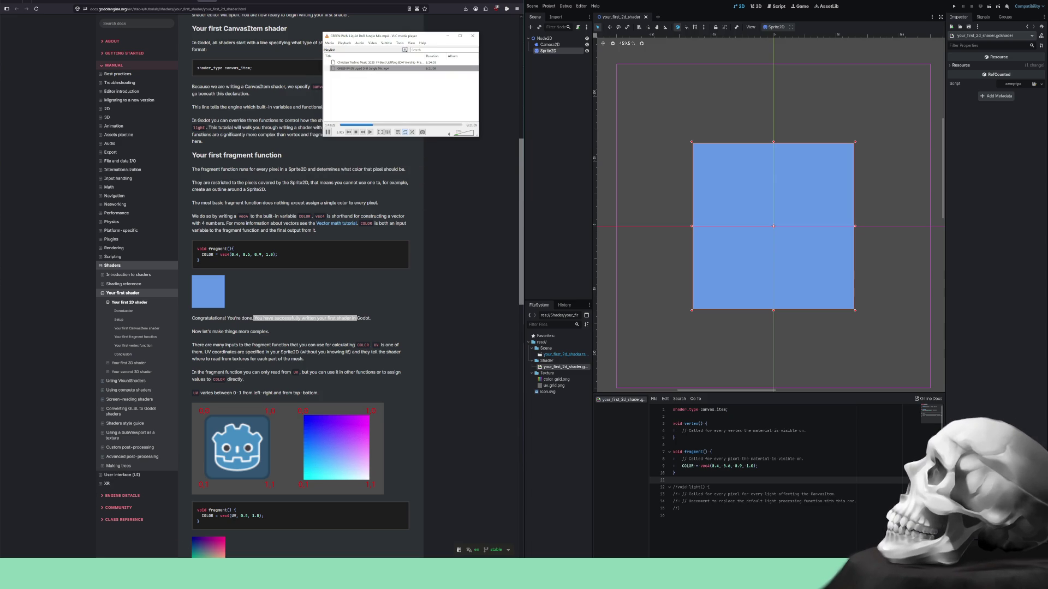
{"action": "key", "text": "alt+Tab"}
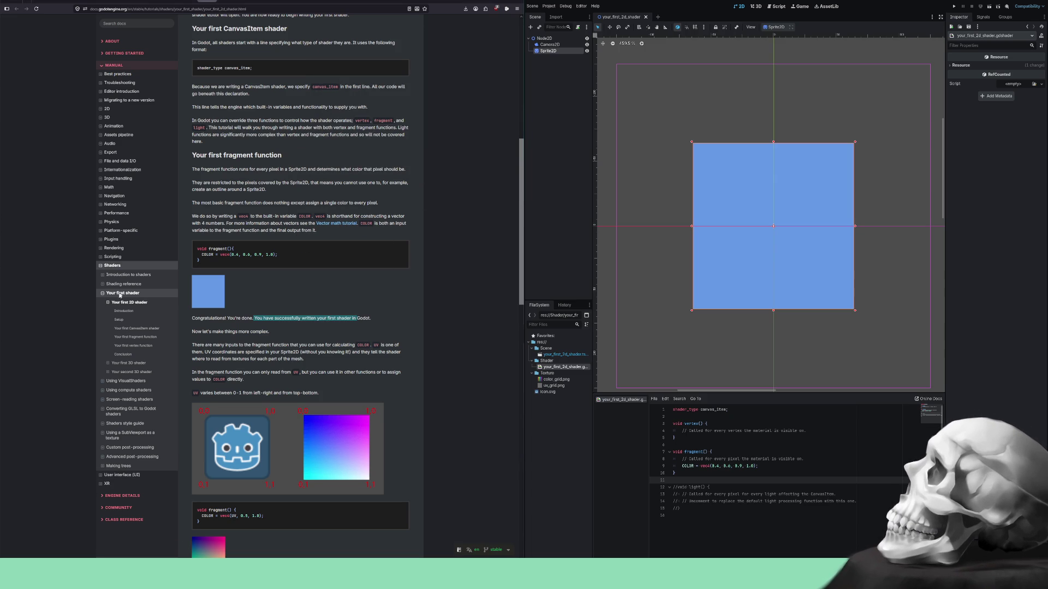
{"action": "key", "text": "alt+Tab"}
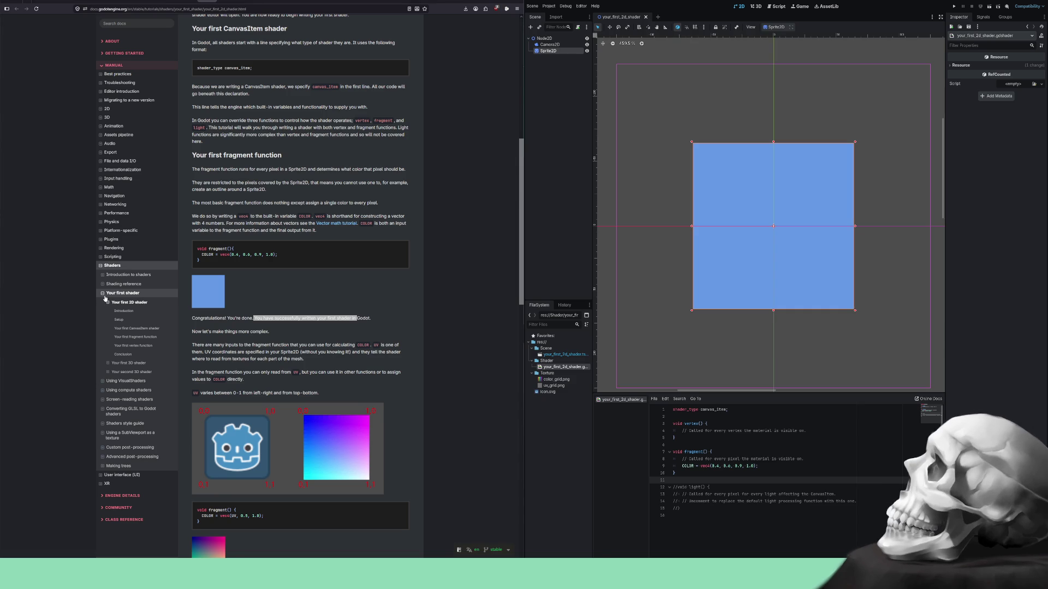